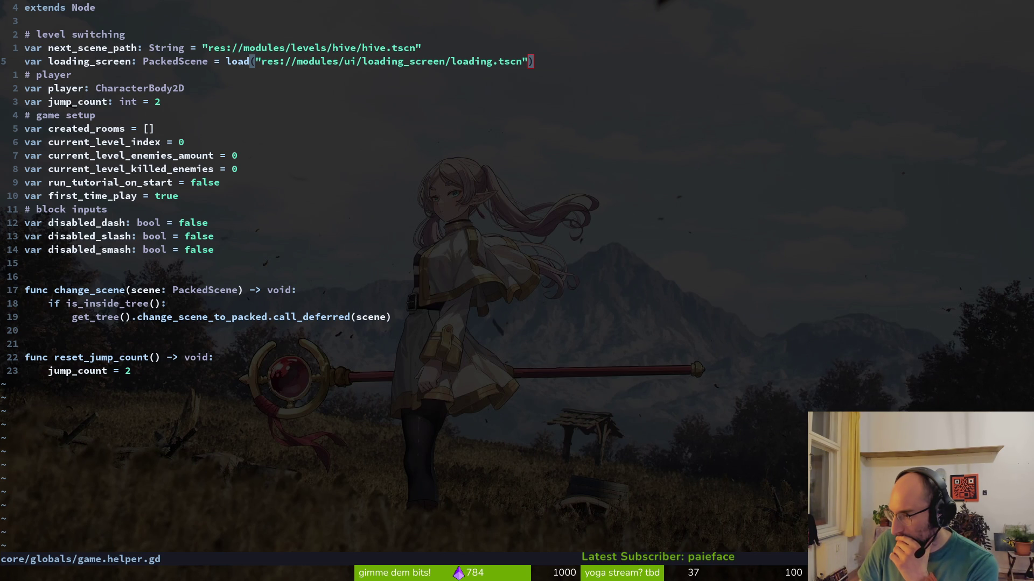
Step: Summon the Flying Oak Games #bug-reports chat over game.helper.gd with super+minus
key(super+minus)
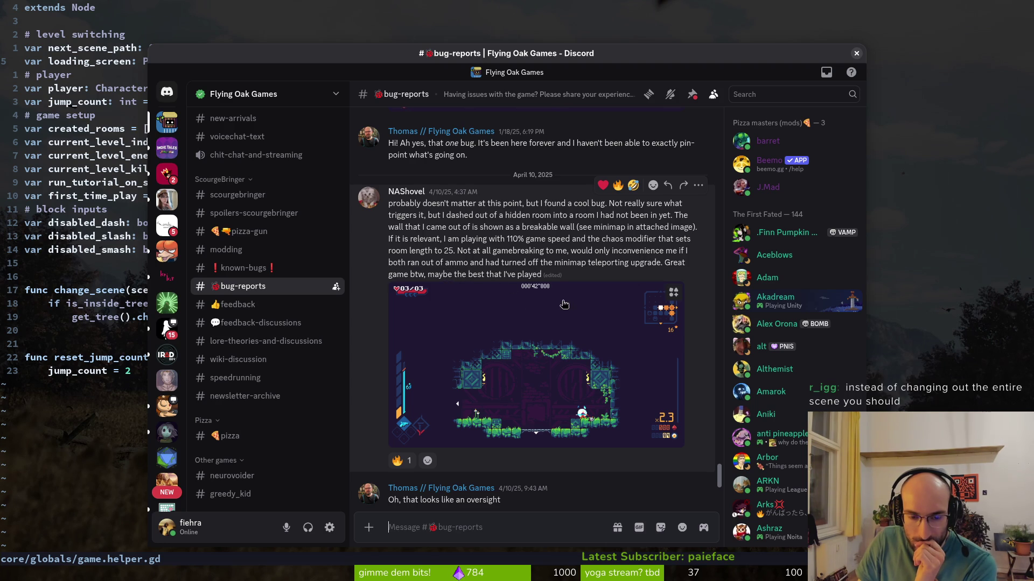
Step: Scroll the #bug-reports chat briefly, then close the Discord window
scroll(559, 304, down, 2)
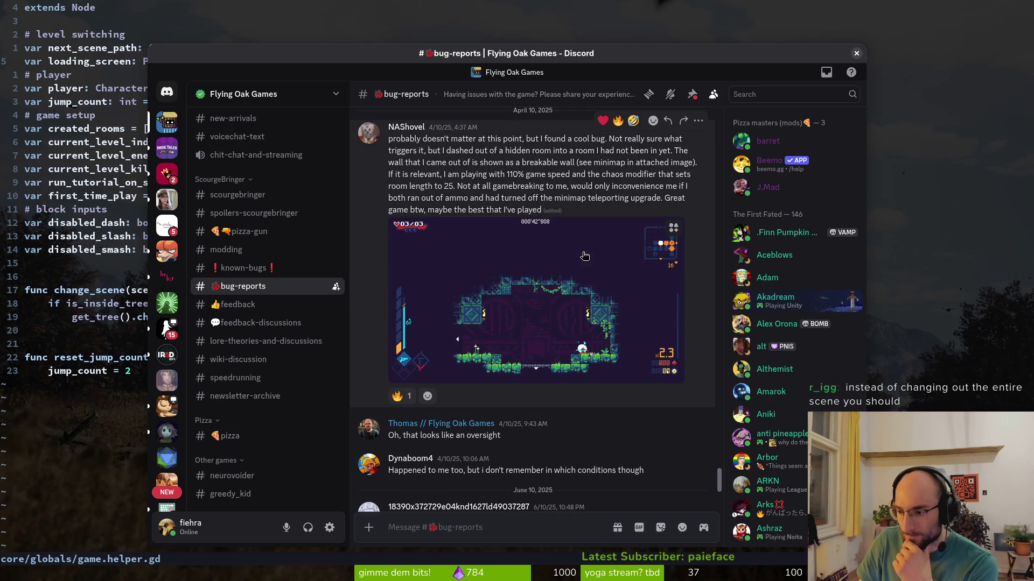
click(856, 55)
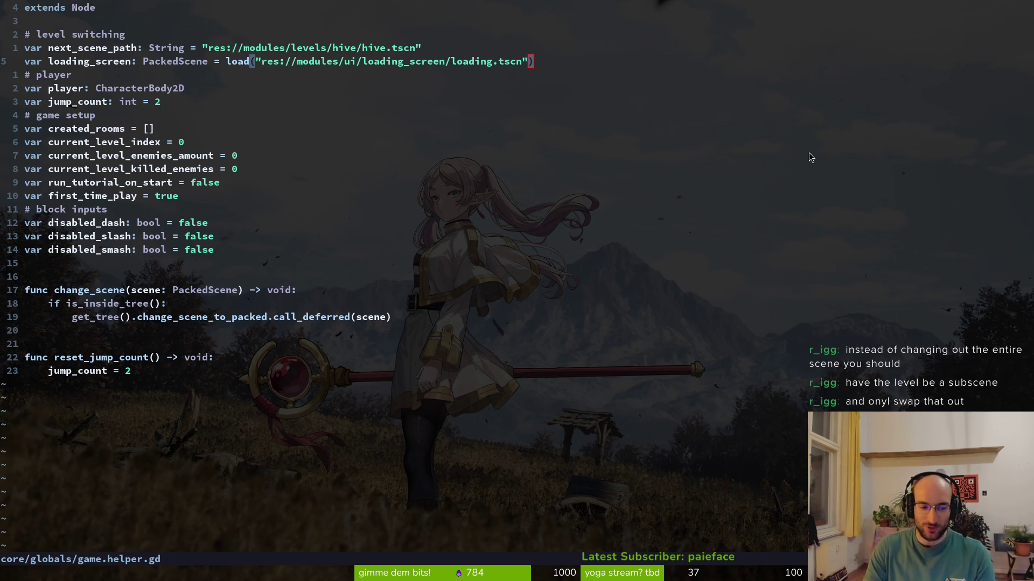
Step: Open room_generator_component.gd via the Git Files finder ('roo') and scroll through its room-map code
key(ctrl+p)
text(roo)
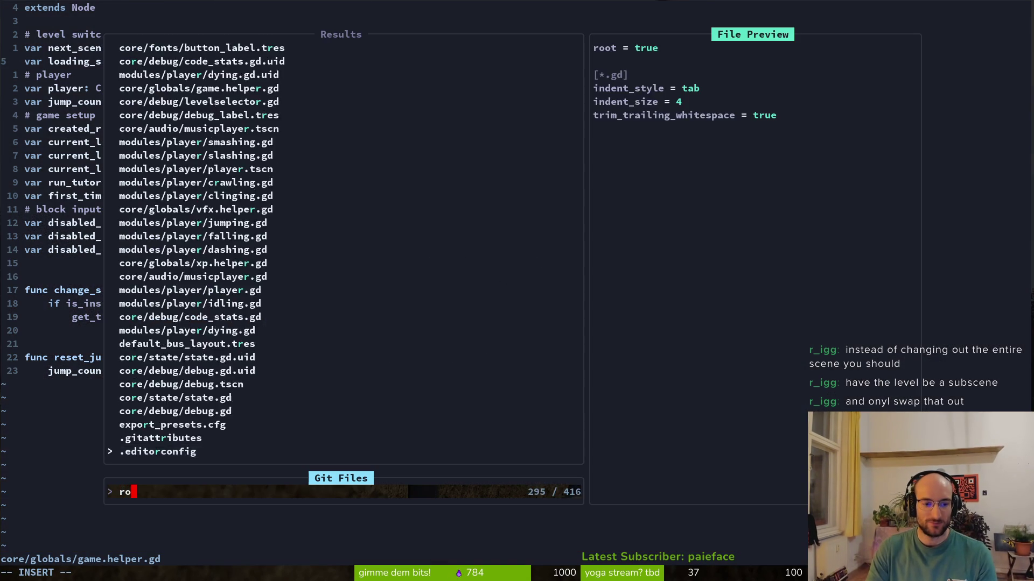
key(Return)
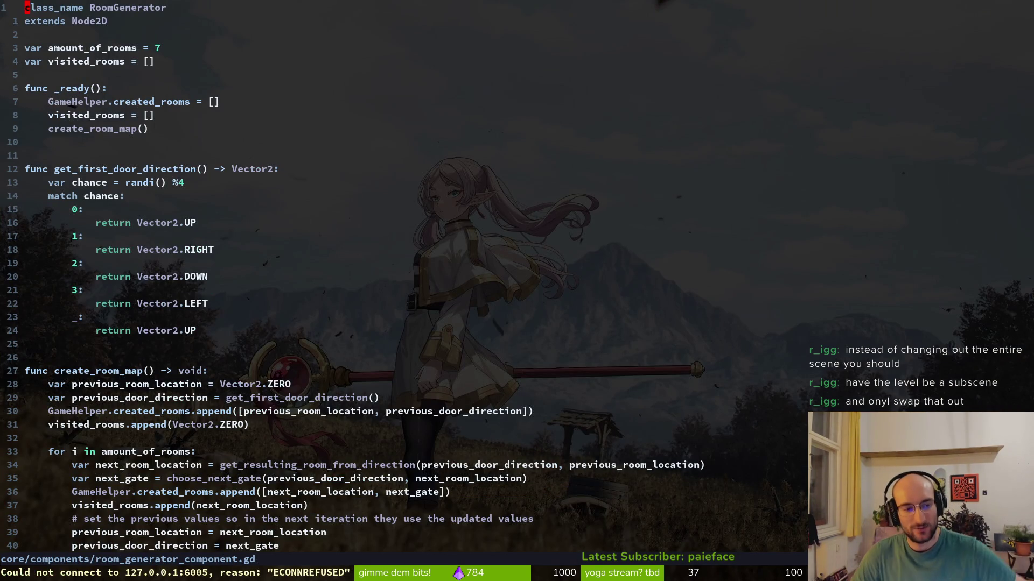
scroll(338, 216, down, 8)
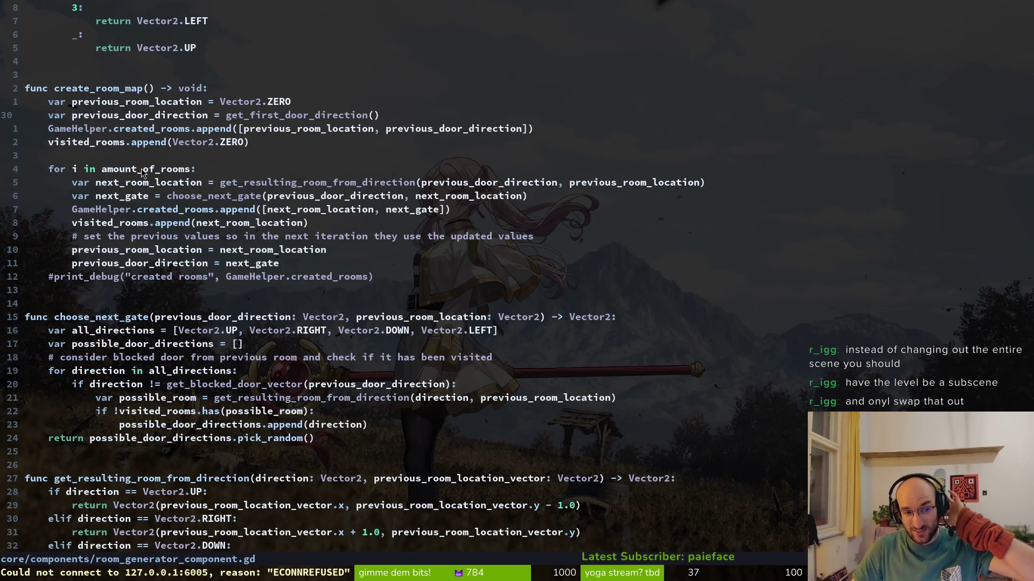
scroll(317, 237, down, 9)
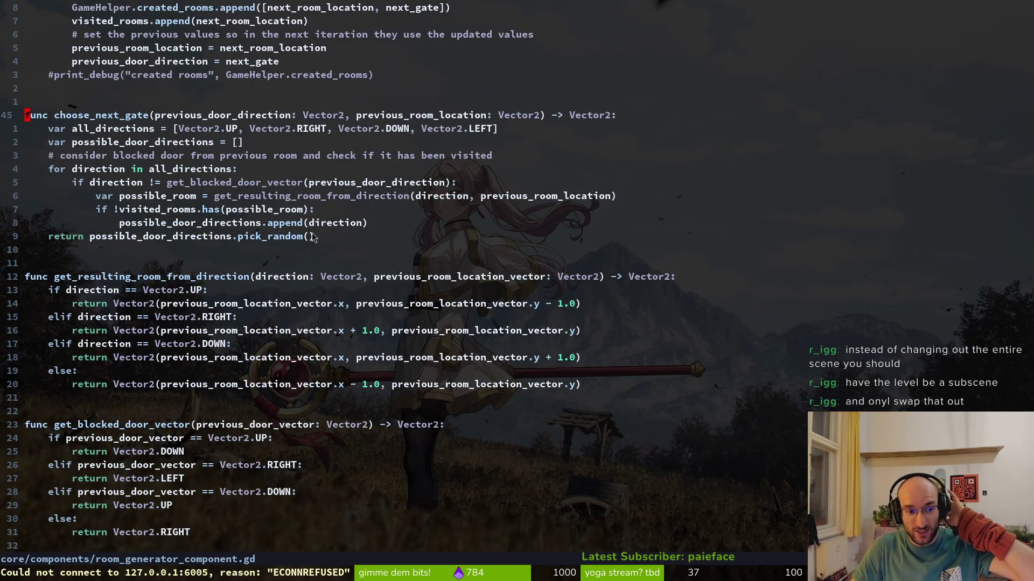
scroll(310, 239, up, 3)
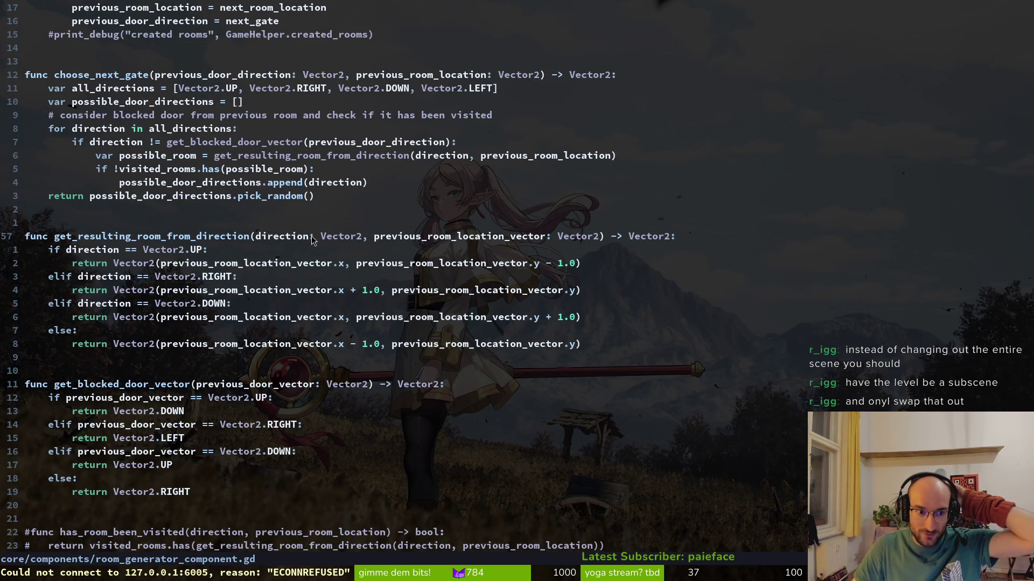
scroll(332, 237, up, 3)
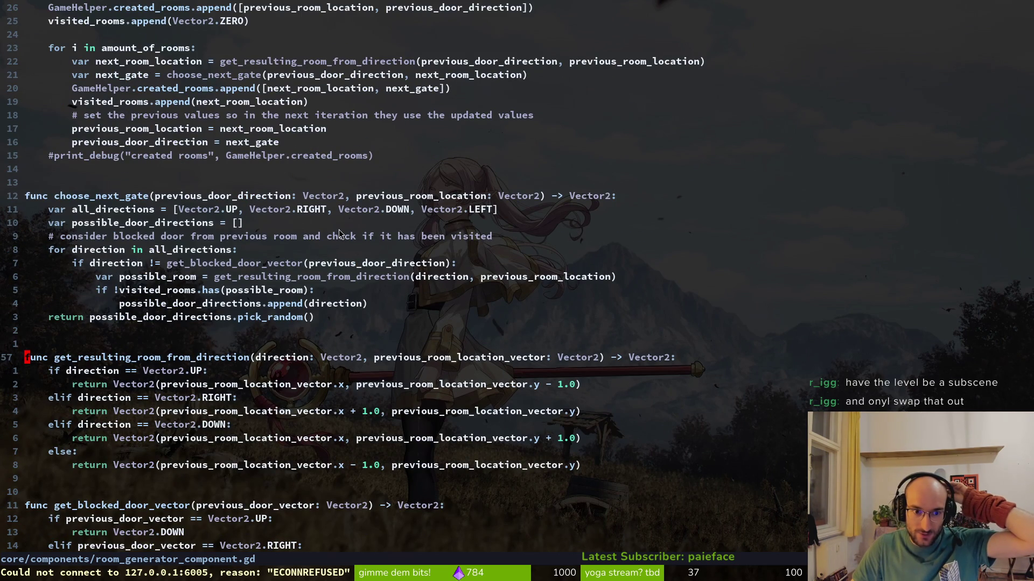
scroll(339, 235, up, 4)
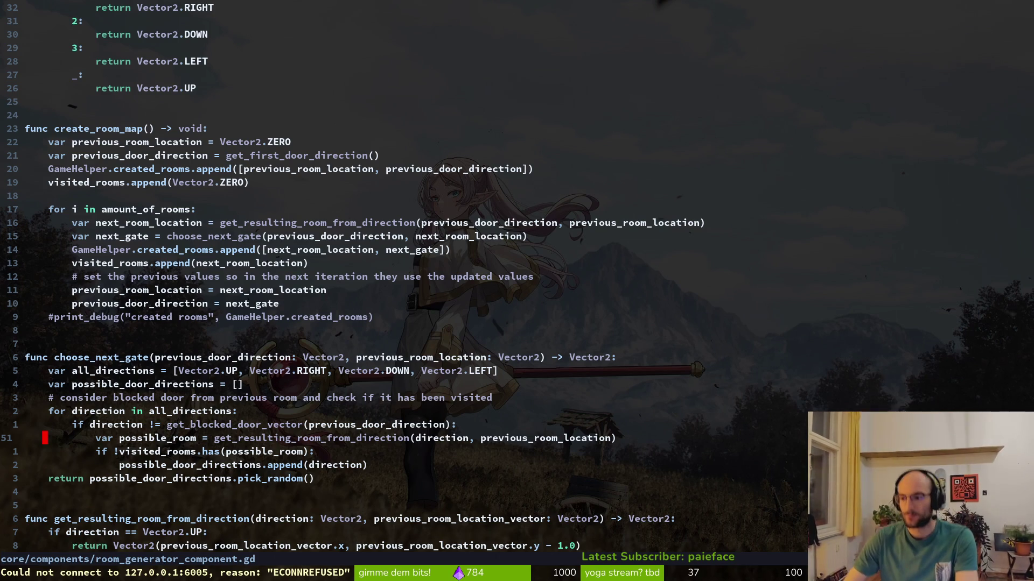
click(307, 236)
Step: Quit Vim with :q, run tig after a mistyped 'ti', exit it, and bring Discord back
text(:q)
key(Return)
text(ti)
key(Return)
text(t)
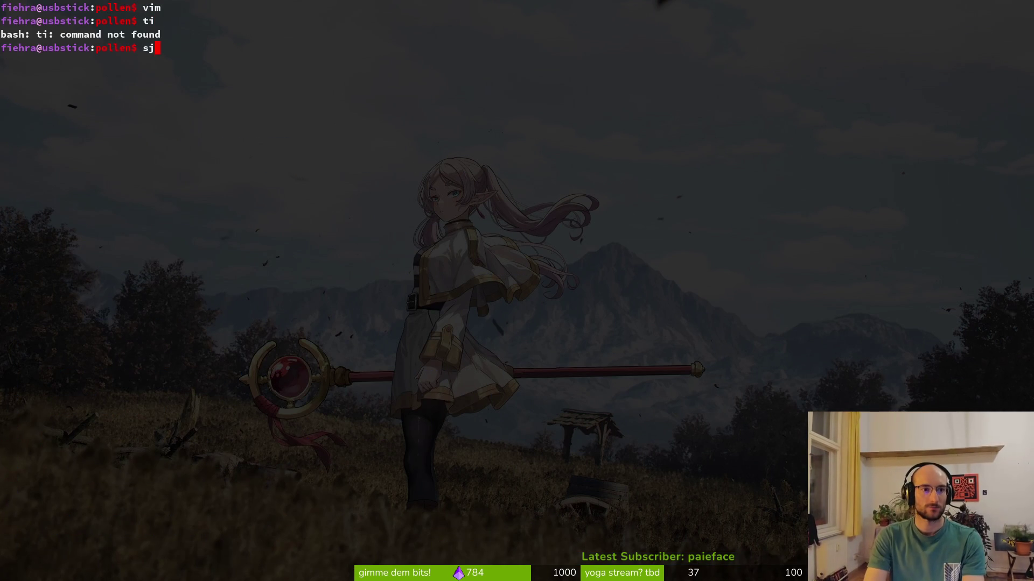
text(ig)
key(Return)
key(q)
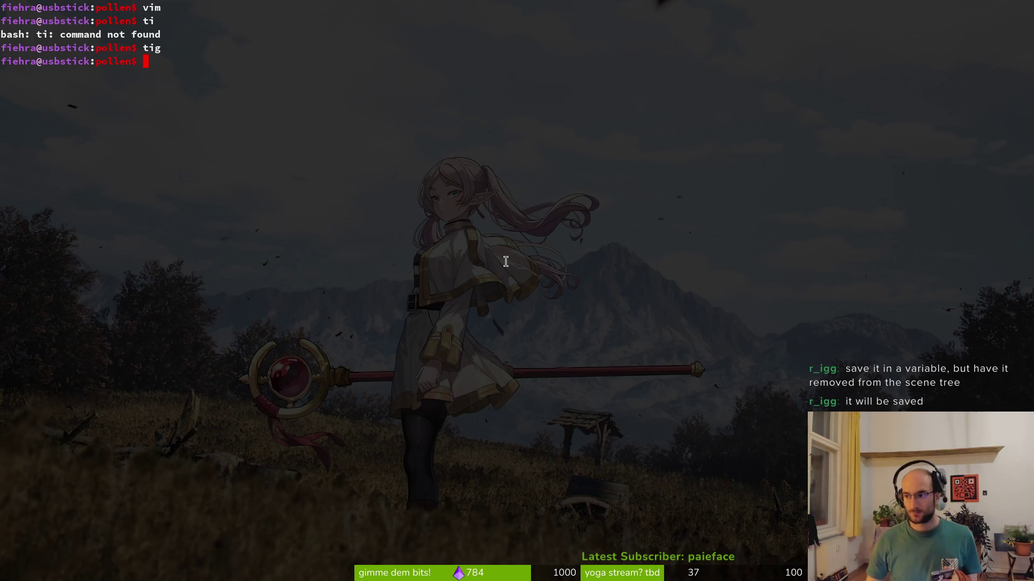
key(super+d)
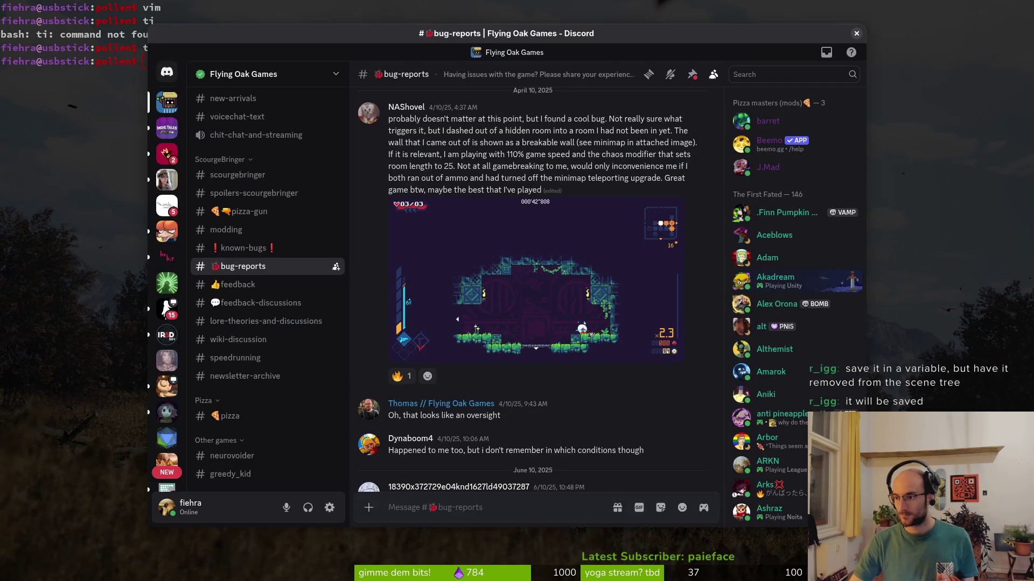
Step: Switch Discord to the community server's #feedback-bugreport channel and nudge the window slightly left
click(166, 282)
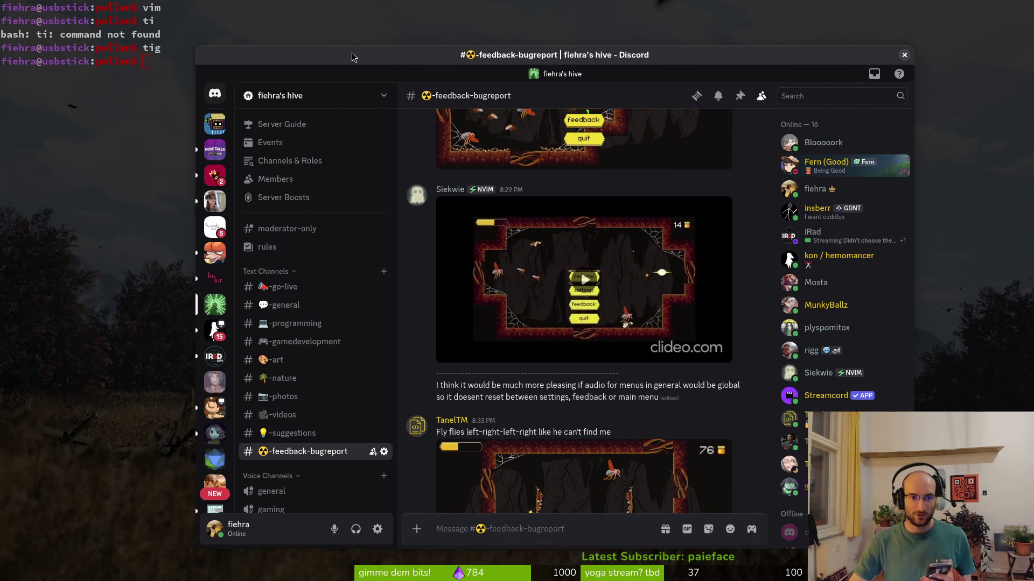
drag(353, 59, 344, 62)
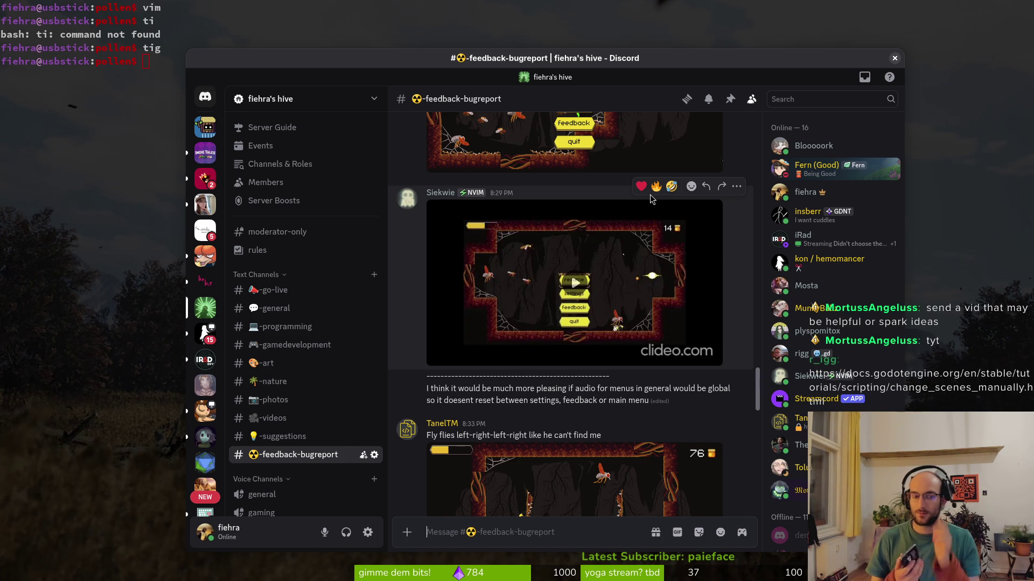
Step: Open the DM-shared 'ESSENTIAL Guide to Making Godot Level Select Screens' YouTube link, then return to #feedback-bugreport
click(208, 98)
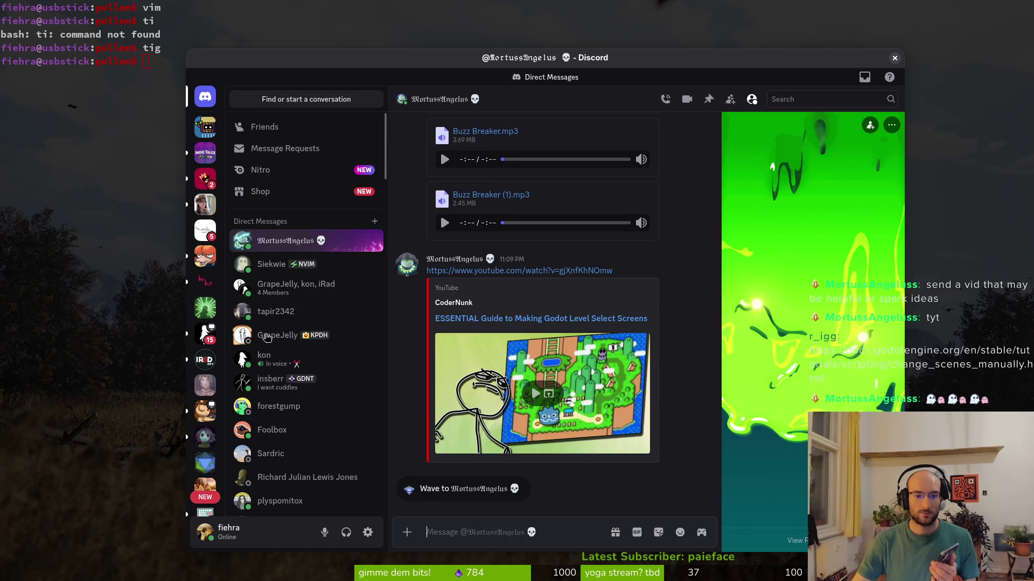
click(512, 319)
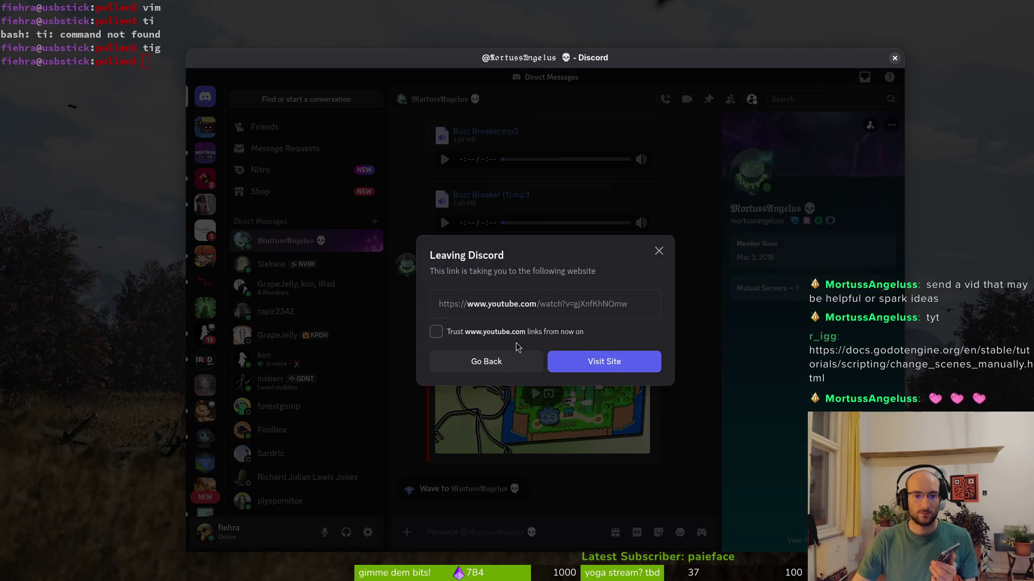
click(600, 362)
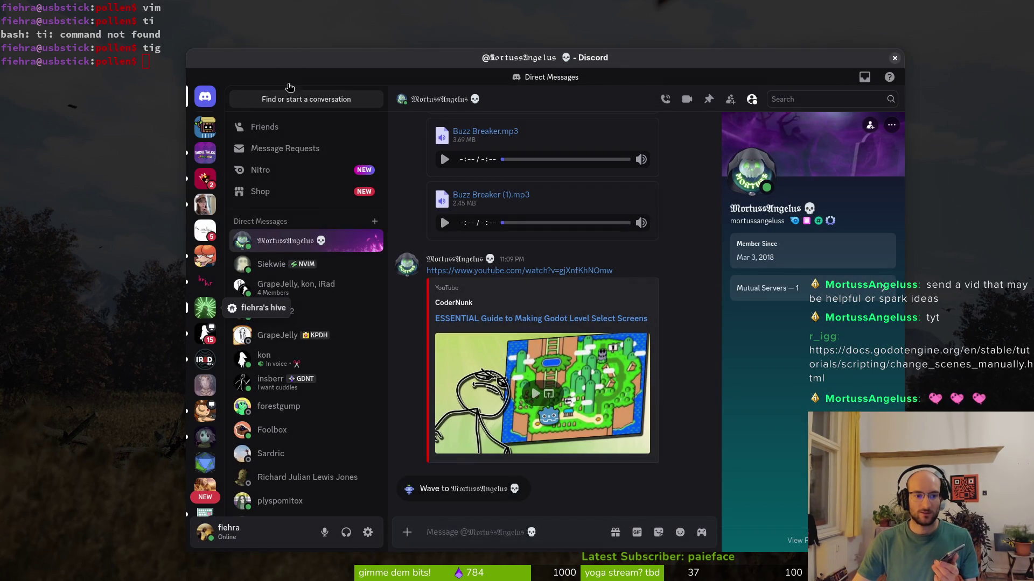
key(alt+Left)
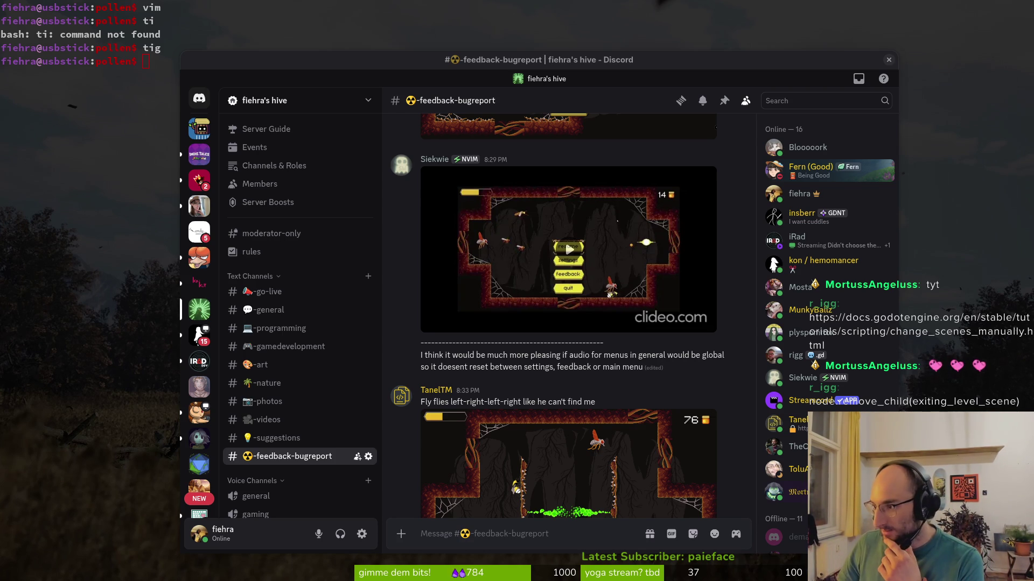
key(alt+Tab)
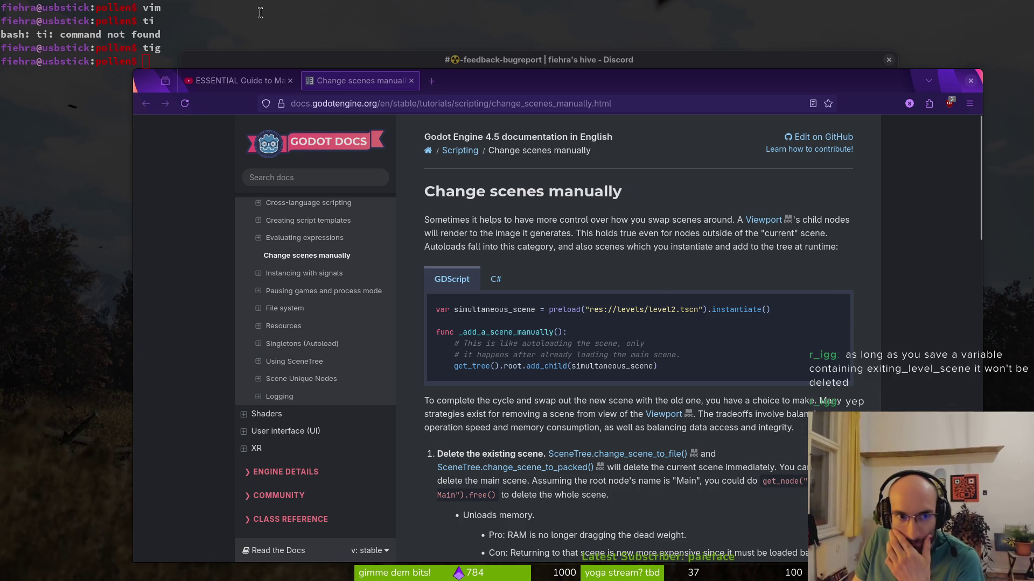
click(239, 81)
click(358, 80)
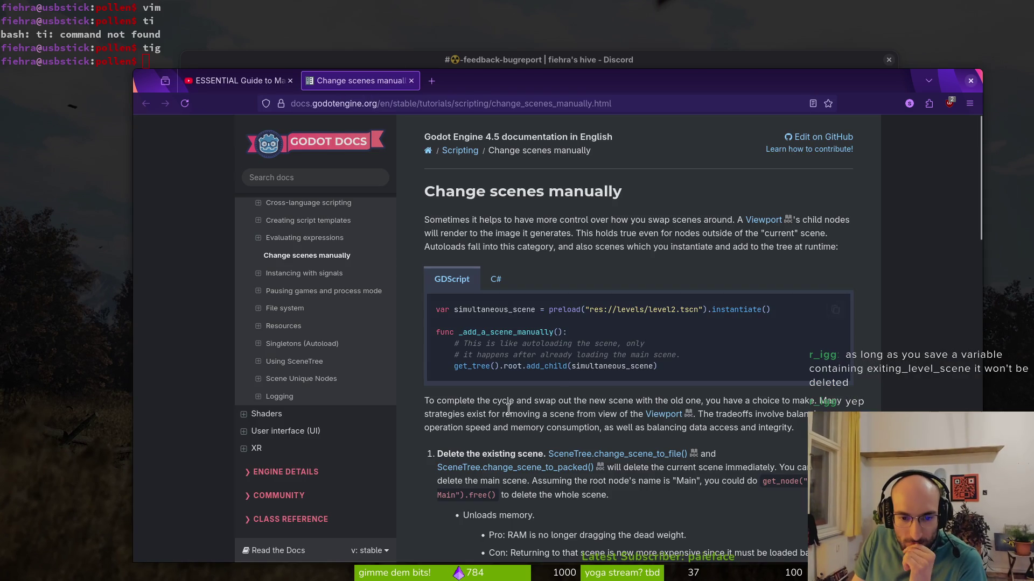
scroll(636, 414, down, 2)
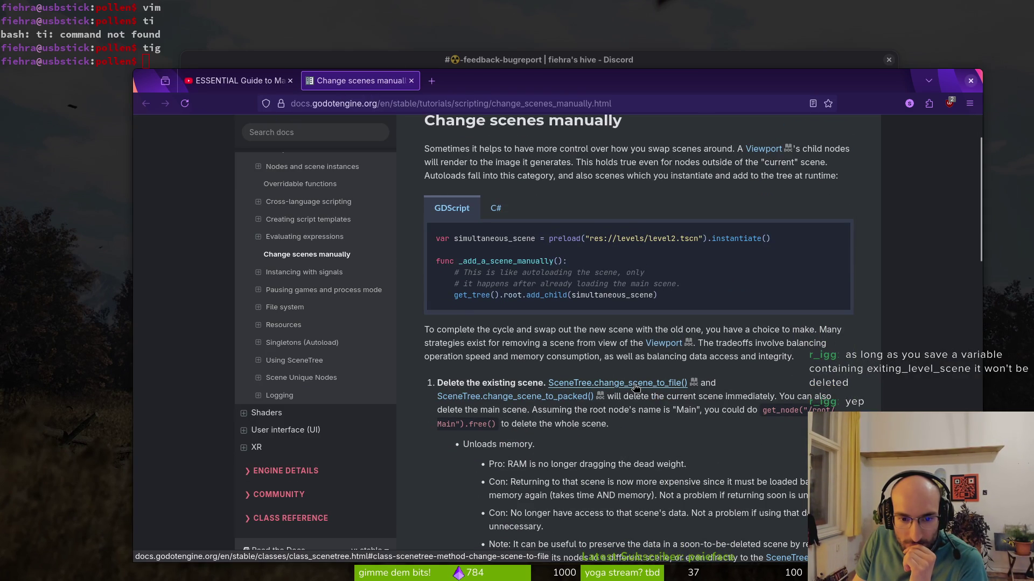
scroll(609, 391, down, 5)
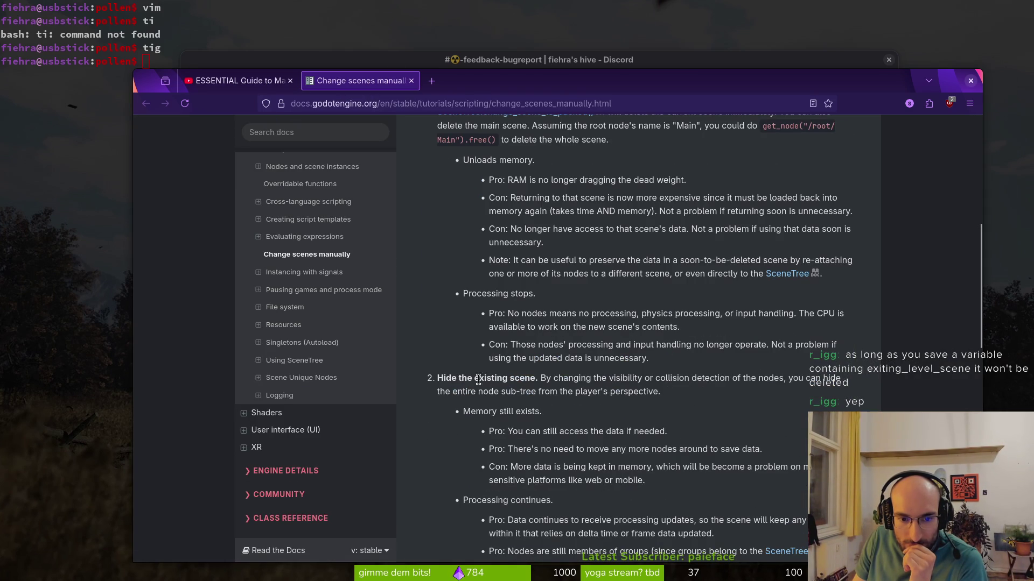
scroll(506, 379, down, 4)
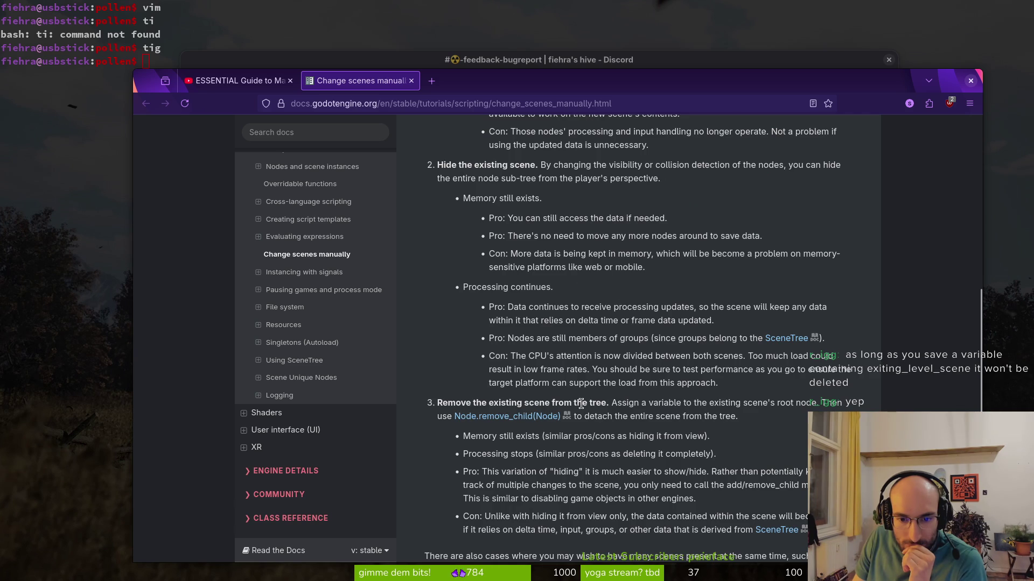
scroll(581, 404, down, 3)
scroll(457, 335, up, 14)
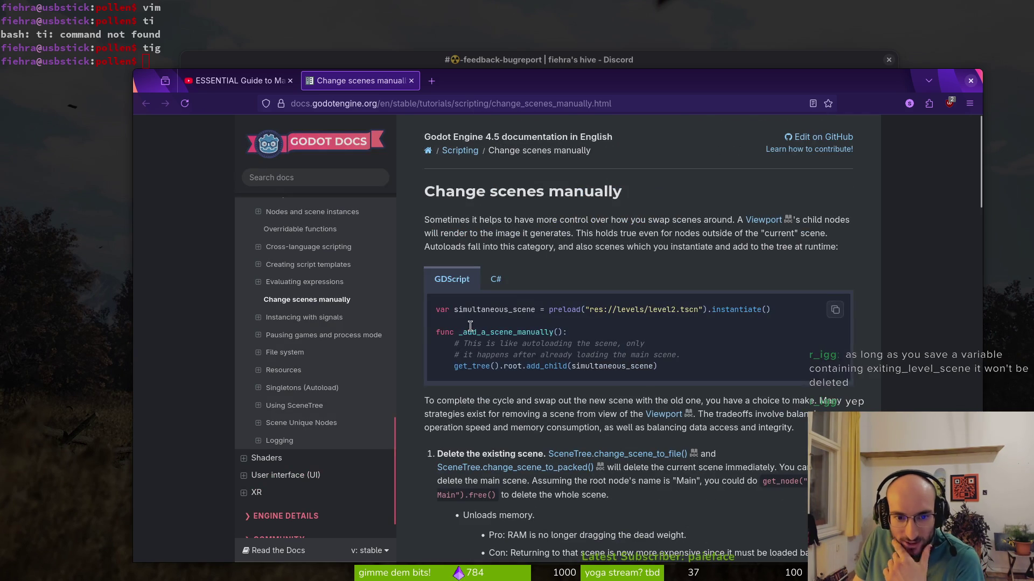
scroll(531, 282, down, 3)
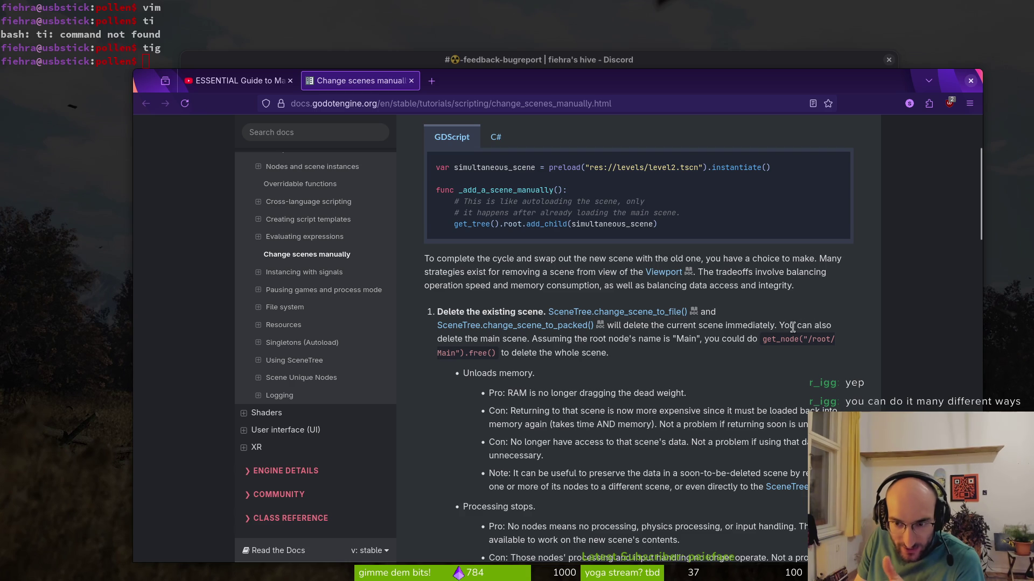
Step: Highlight the memory-unloading and RAM pros and reload cons on the Change scenes manually page
scroll(584, 293, down, 2)
triple_click(498, 302)
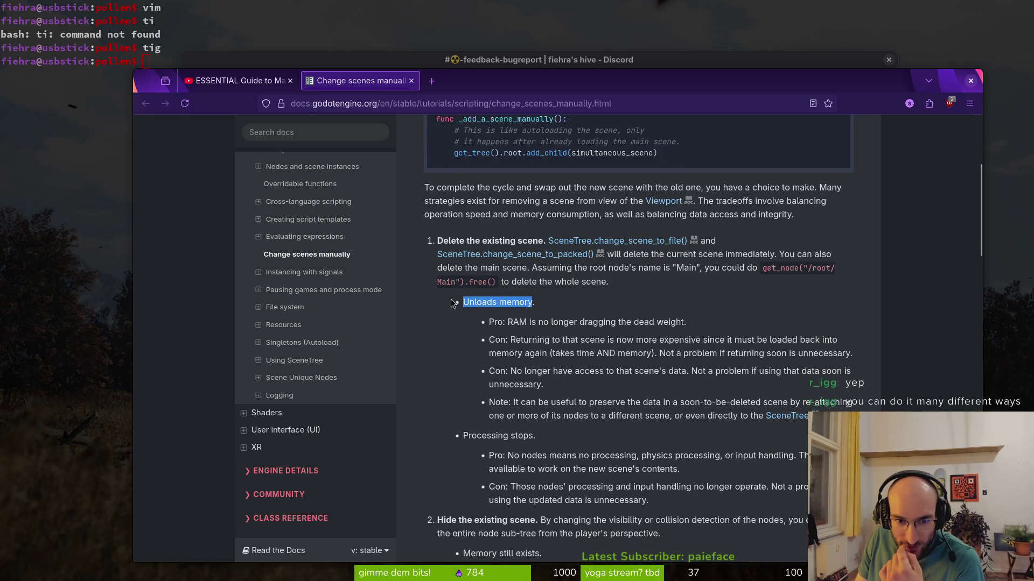
drag(498, 302, 624, 322)
click(493, 322)
drag(507, 322, 687, 322)
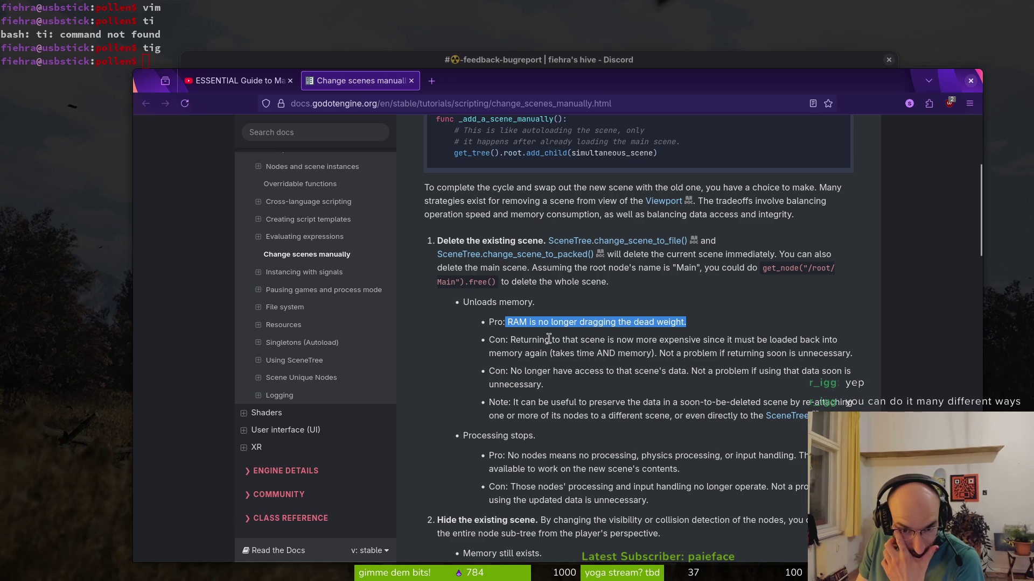
click(671, 339)
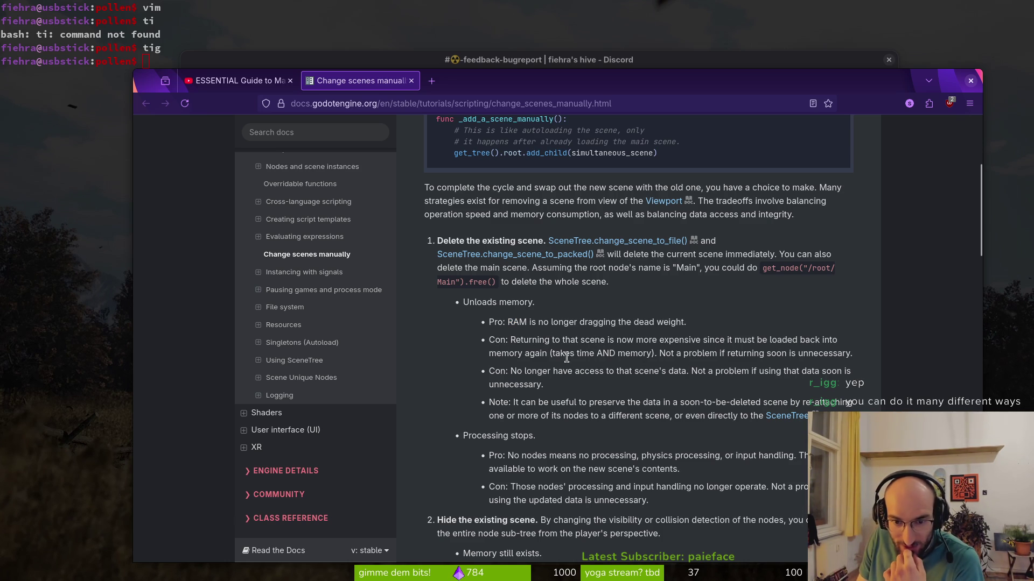
drag(648, 353, 549, 353)
click(601, 353)
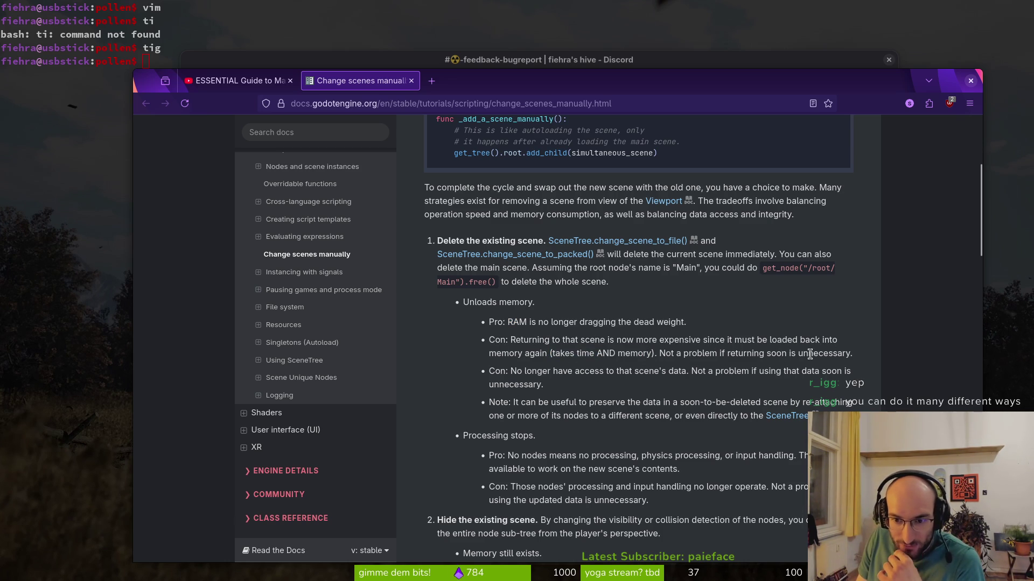
mouse_move(856, 354)
mouse_down()
mouse_move(574, 353)
mouse_move(455, 314)
mouse_up()
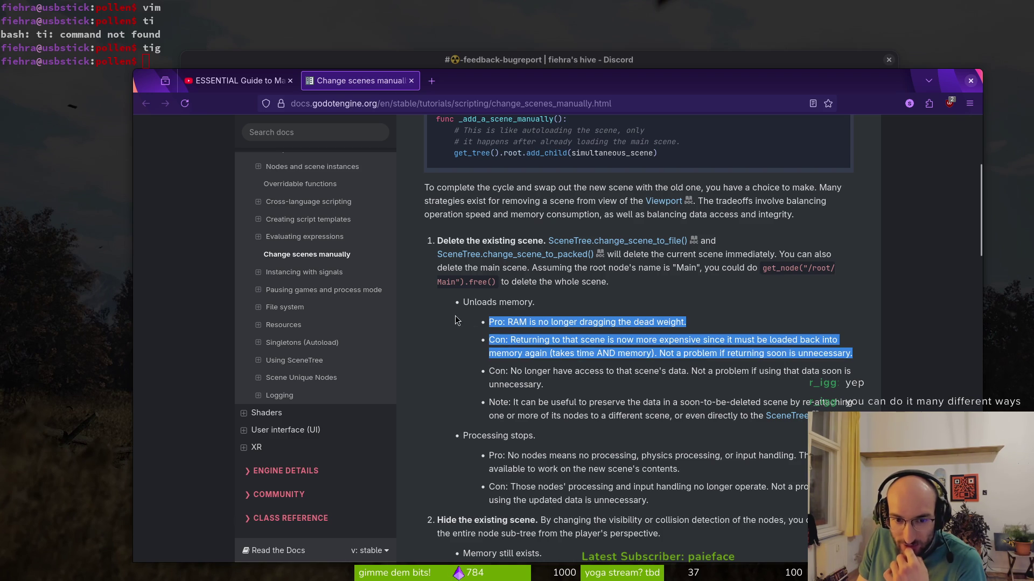
click(494, 371)
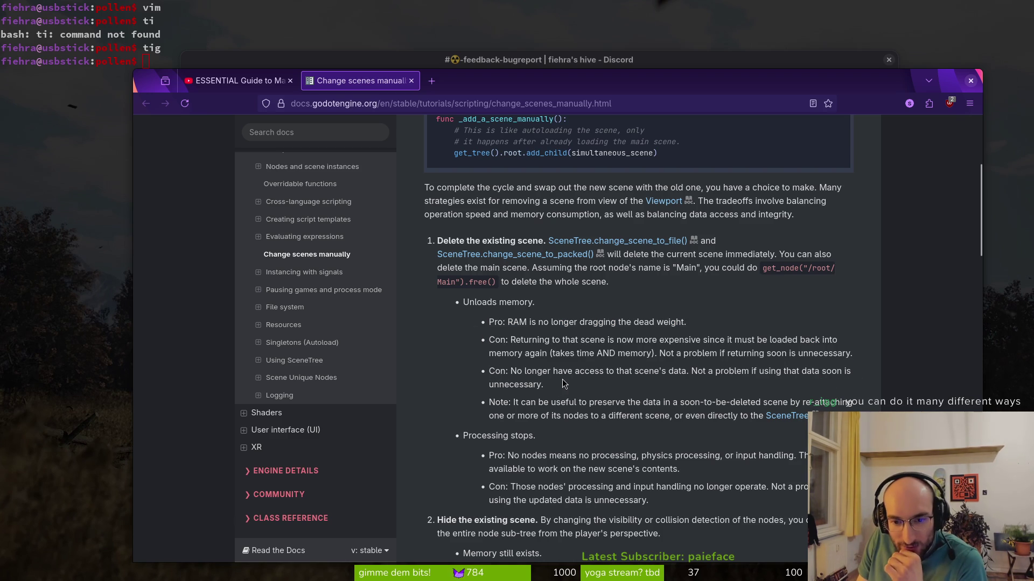
drag(545, 384, 480, 379)
click(480, 379)
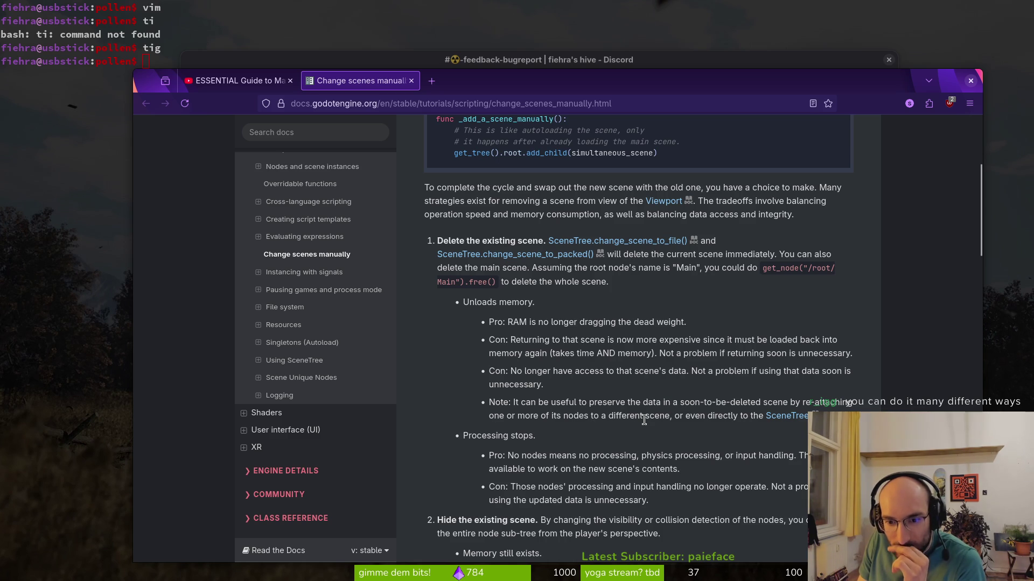
scroll(644, 435, down, 5)
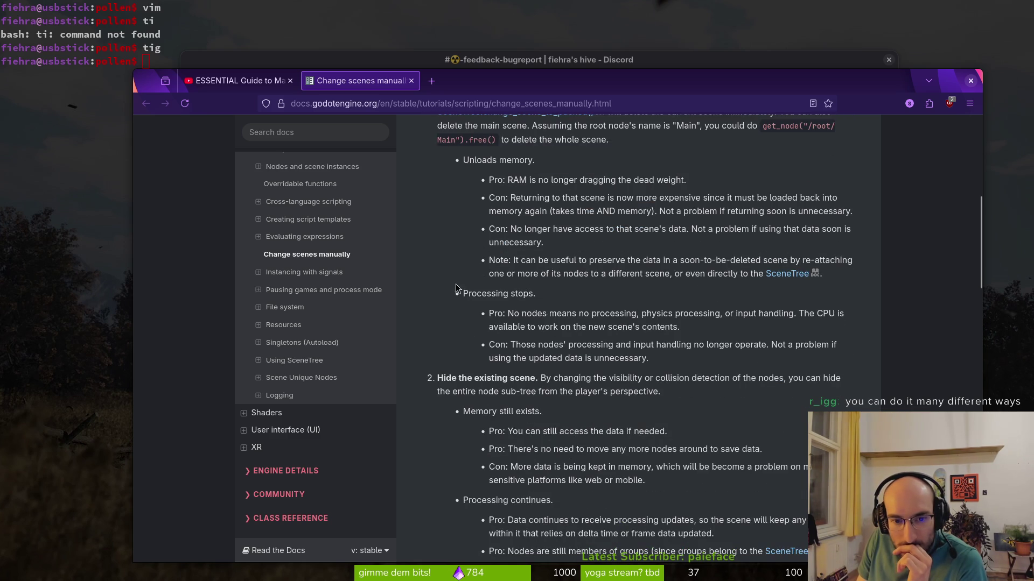
scroll(500, 294, up, 3)
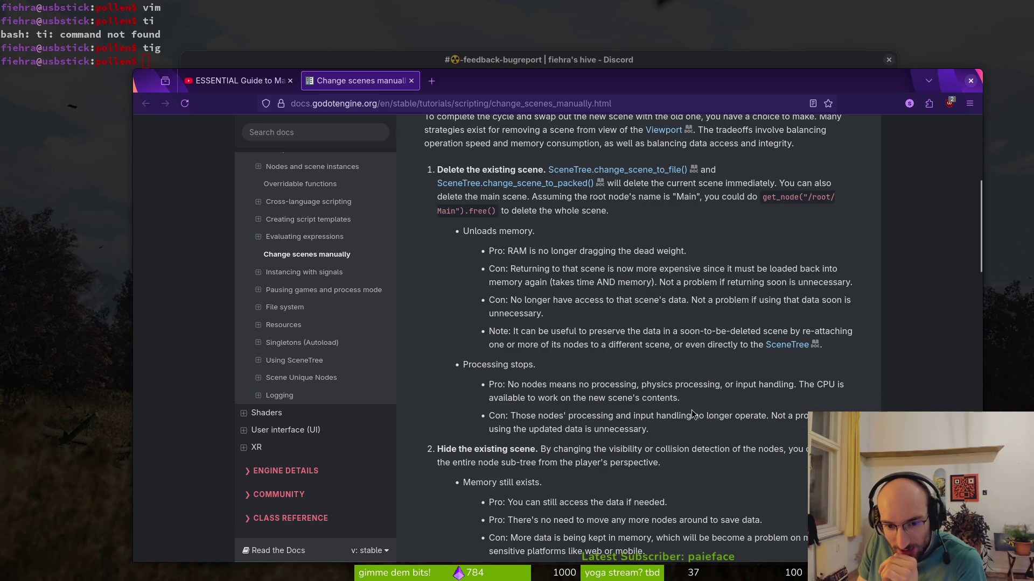
Step: Highlight the 'Processing stops' pros and cons, including the divided-CPU-attention paragraph
drag(664, 433, 431, 361)
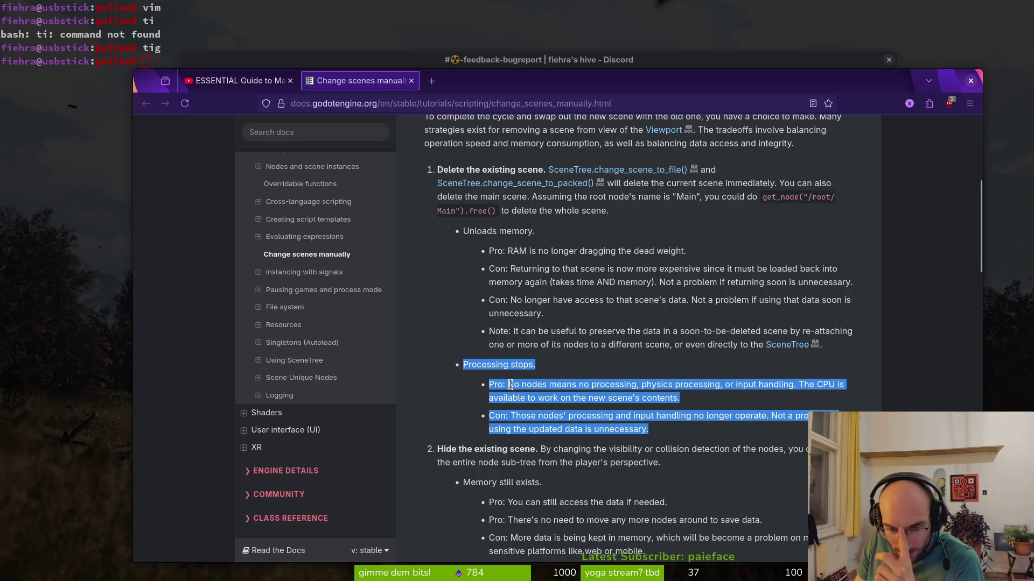
scroll(536, 349, down, 5)
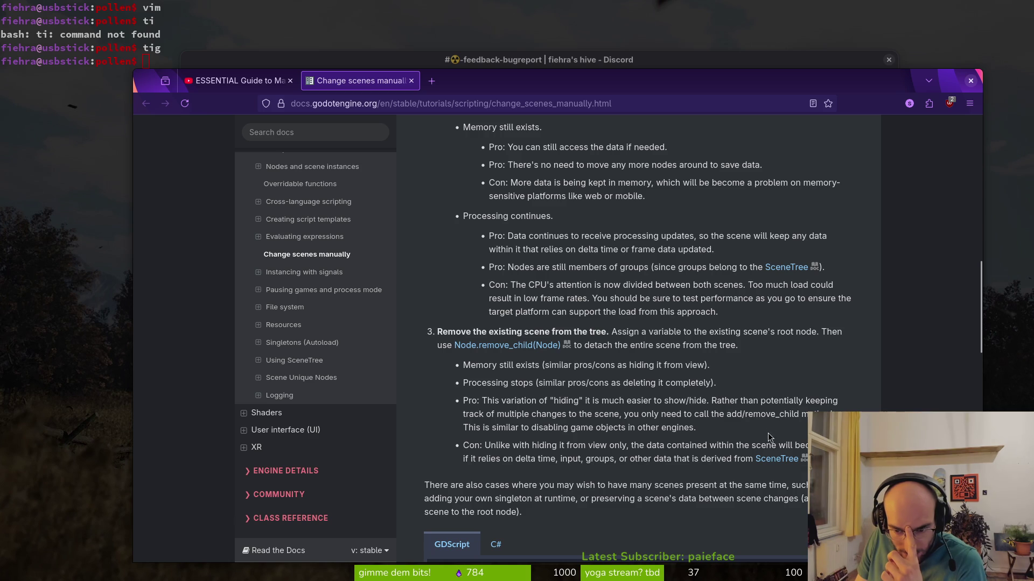
scroll(619, 240, up, 3)
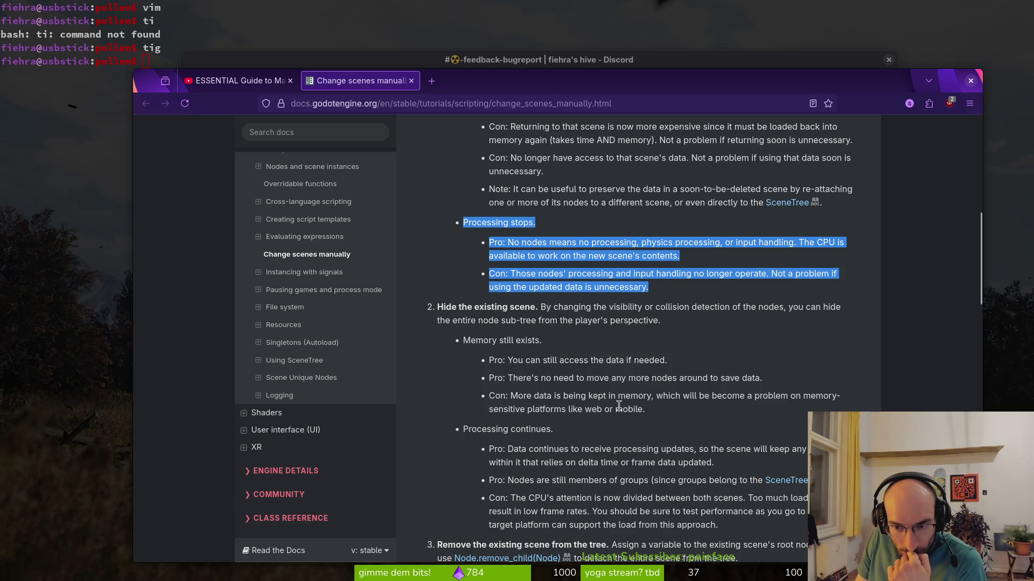
scroll(618, 428, down, 2)
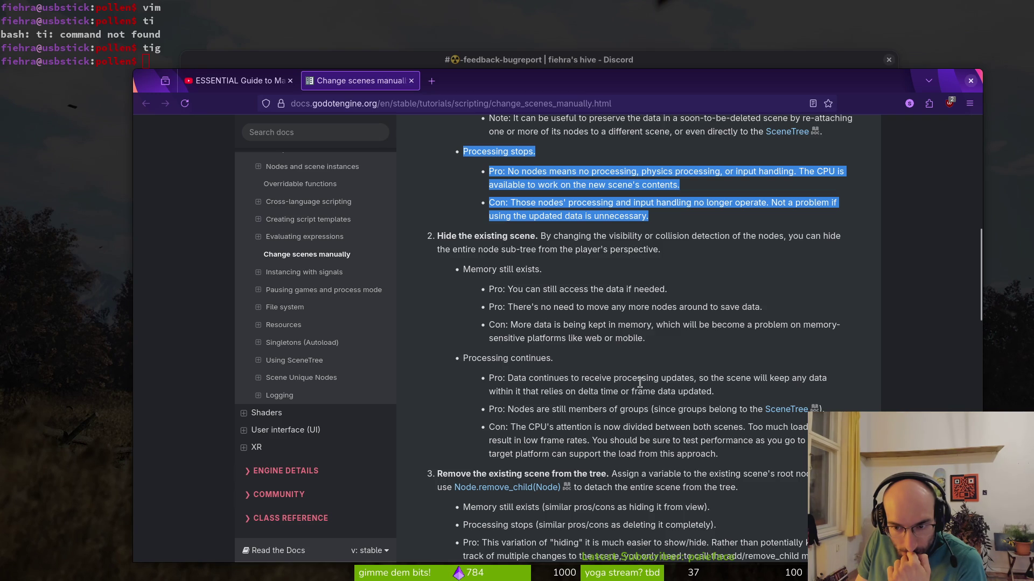
drag(727, 462, 474, 436)
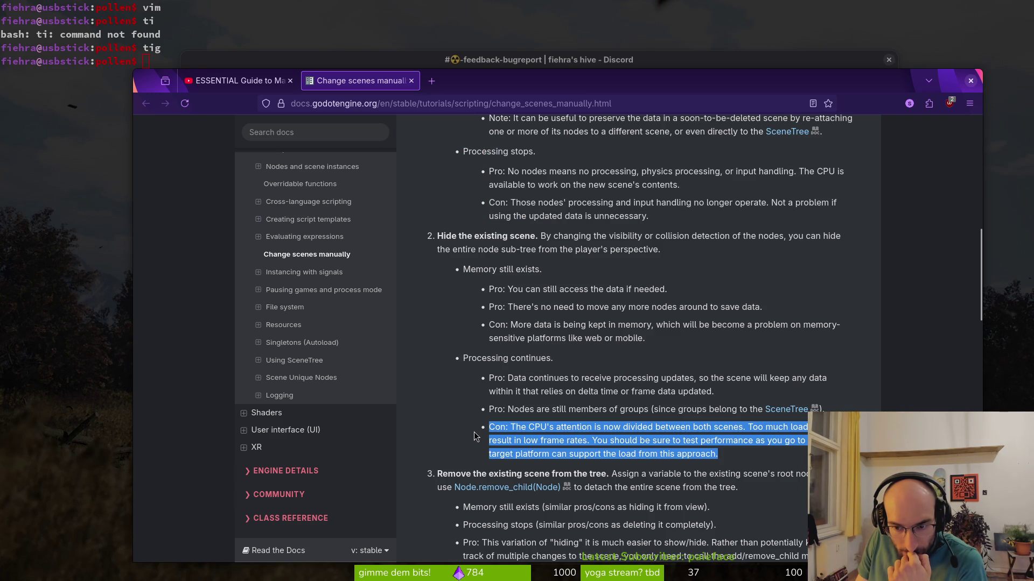
click(556, 440)
triple_click(523, 431)
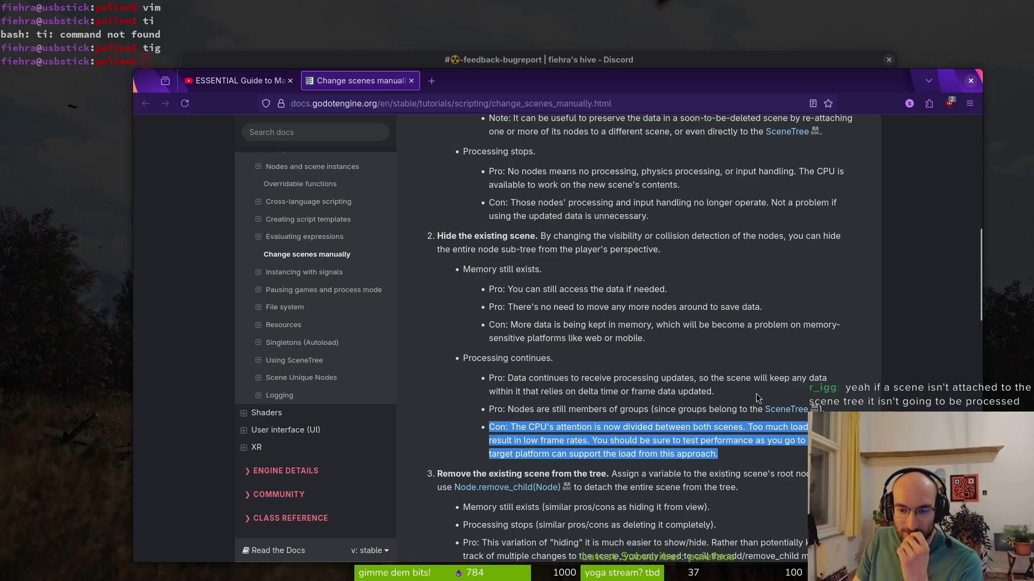
Step: Highlight the 'Memory still exists' line, the add/remove_child mention, and the stale-scene-data con
scroll(593, 421, down, 3)
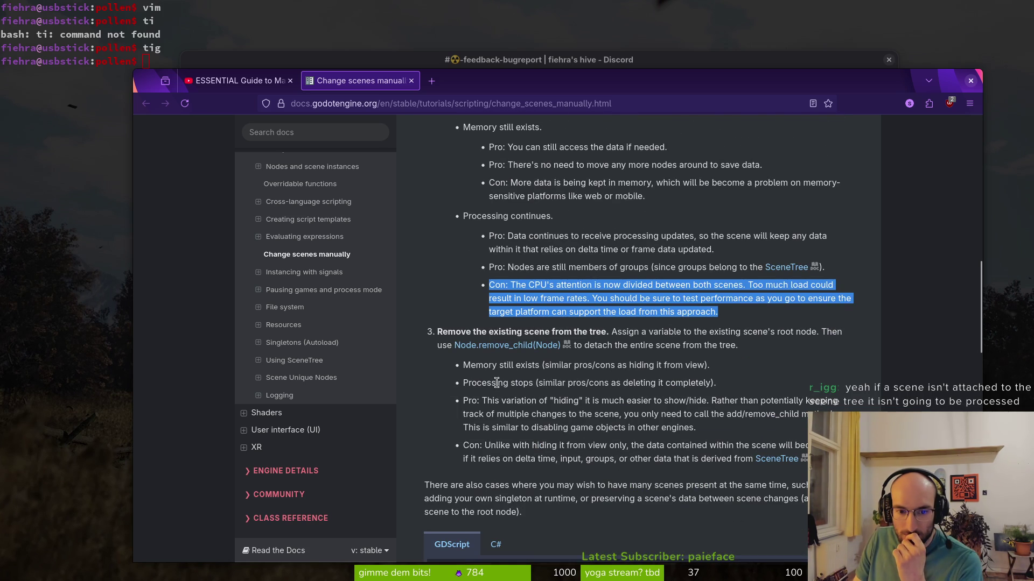
drag(724, 386, 444, 388)
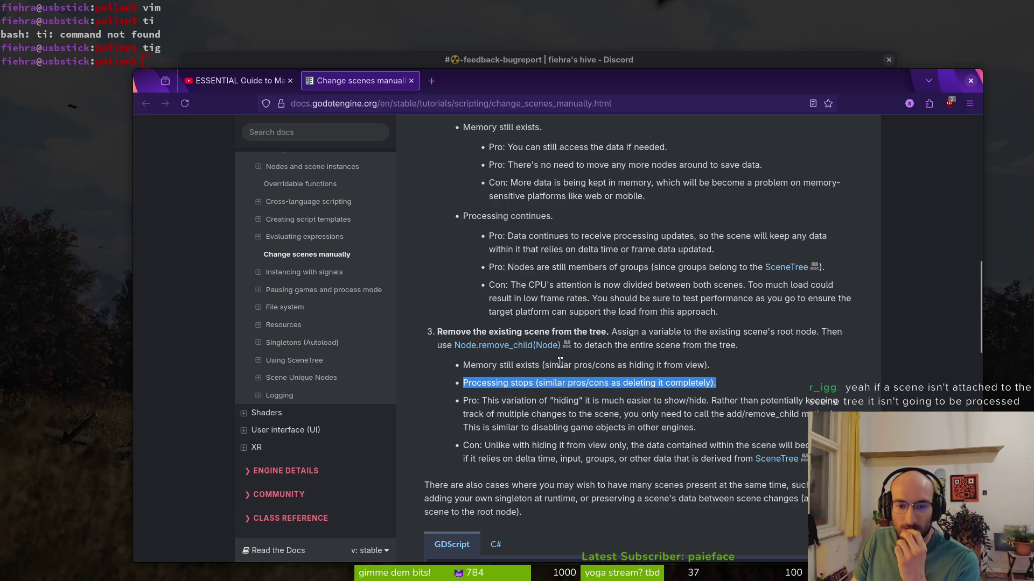
drag(463, 365, 737, 371)
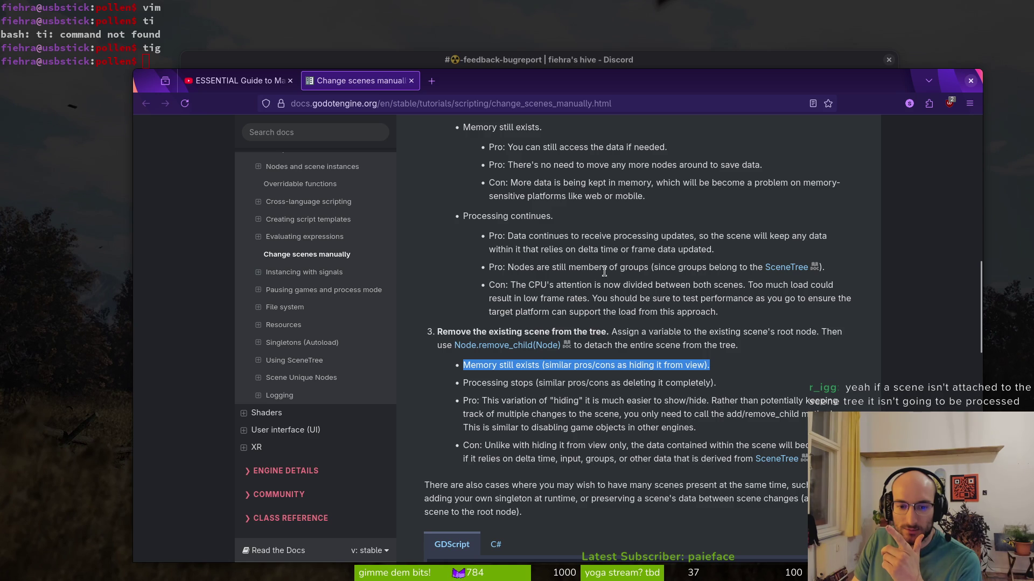
scroll(594, 248, up, 4)
scroll(582, 267, down, 3)
scroll(571, 284, up, 3)
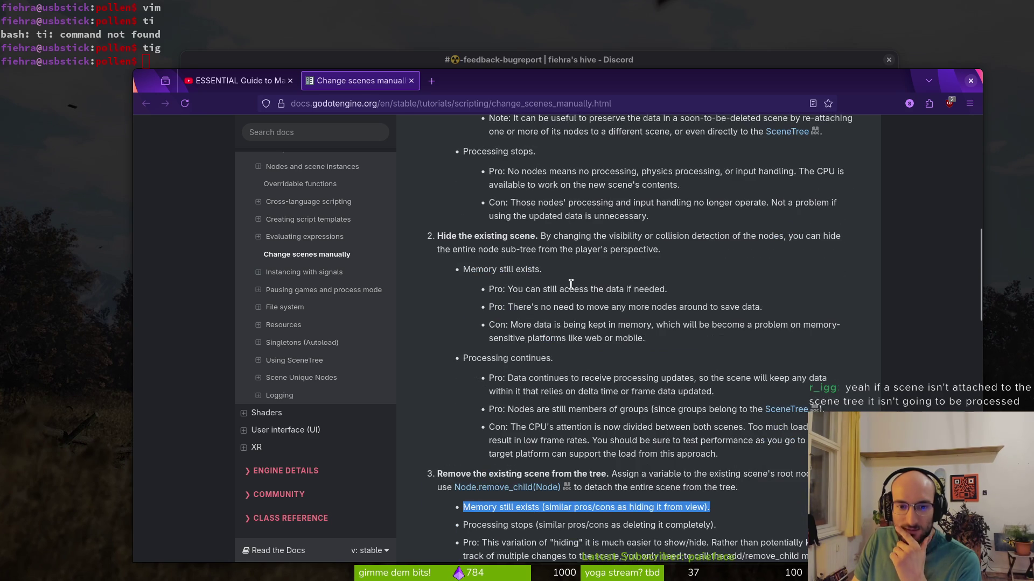
scroll(583, 333, down, 4)
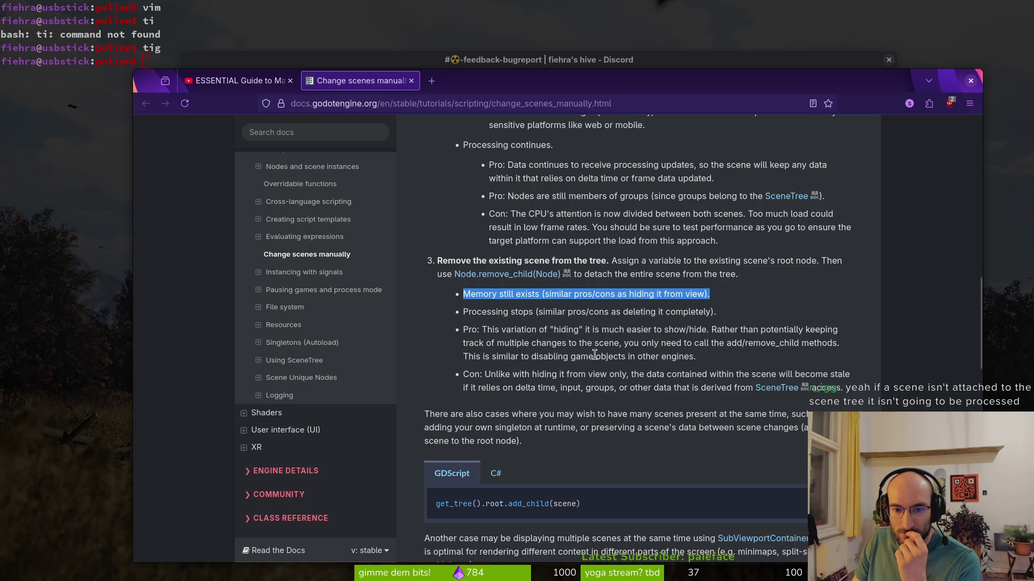
drag(726, 343, 798, 341)
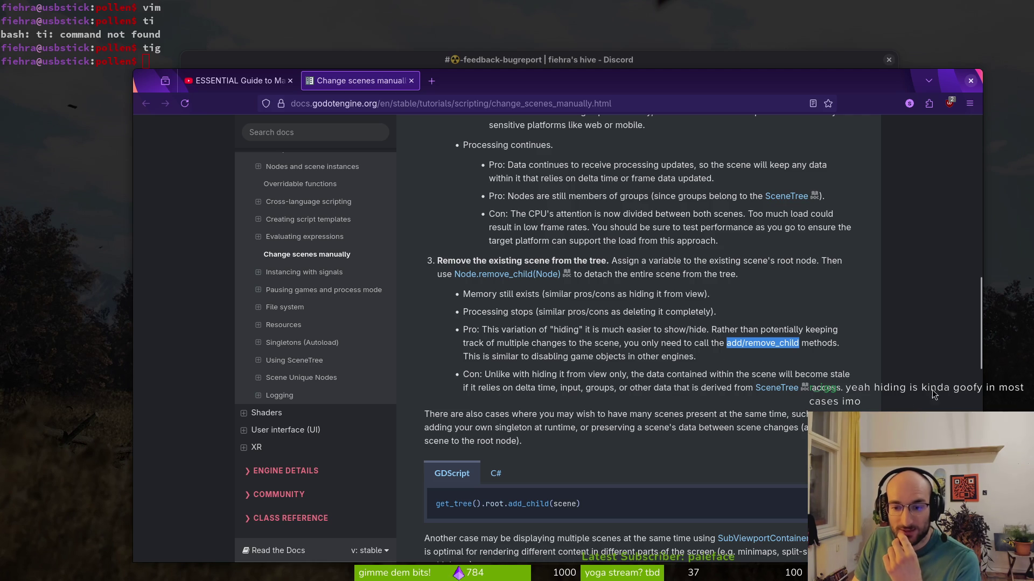
drag(856, 395, 467, 377)
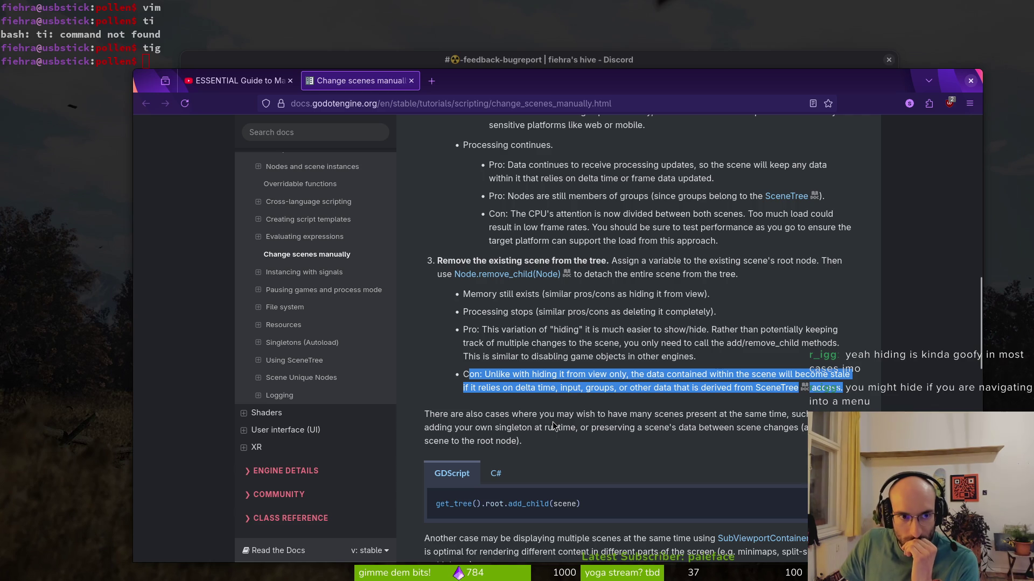
Step: Scroll to the end of the docs page and switch to the YouTube level-select video tab
scroll(553, 428, down, 3)
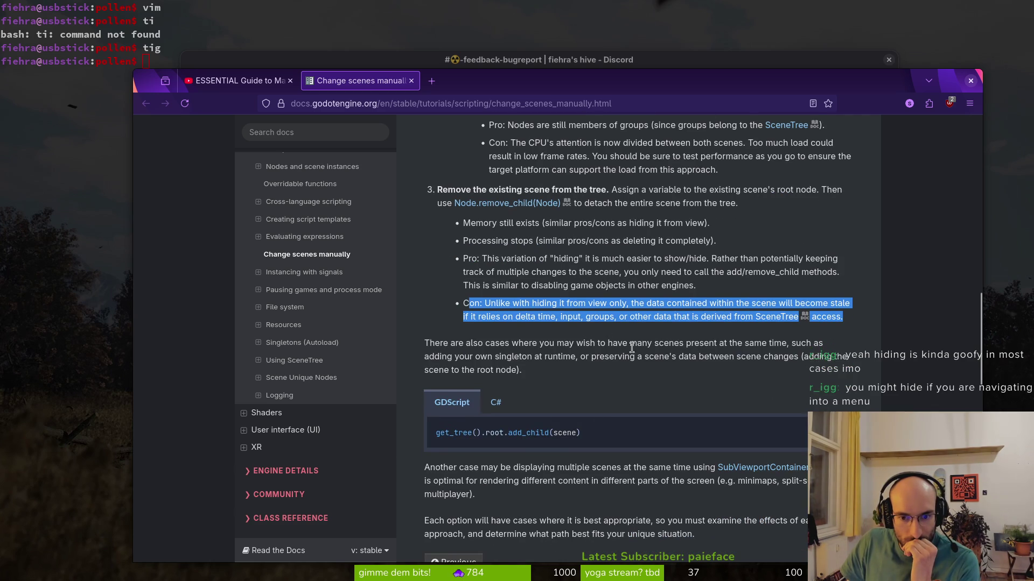
scroll(641, 355, down, 3)
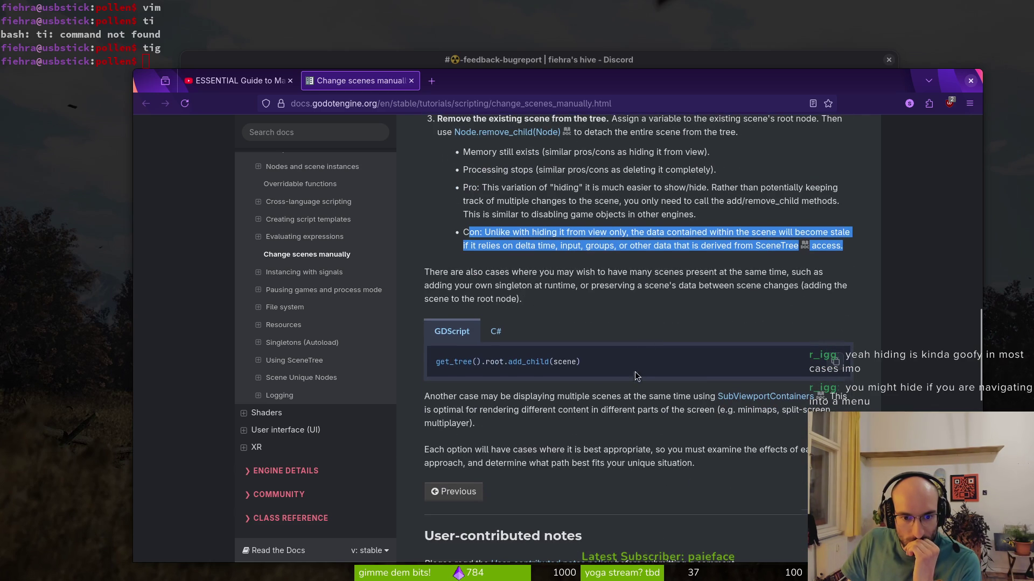
scroll(636, 370, down, 5)
click(237, 81)
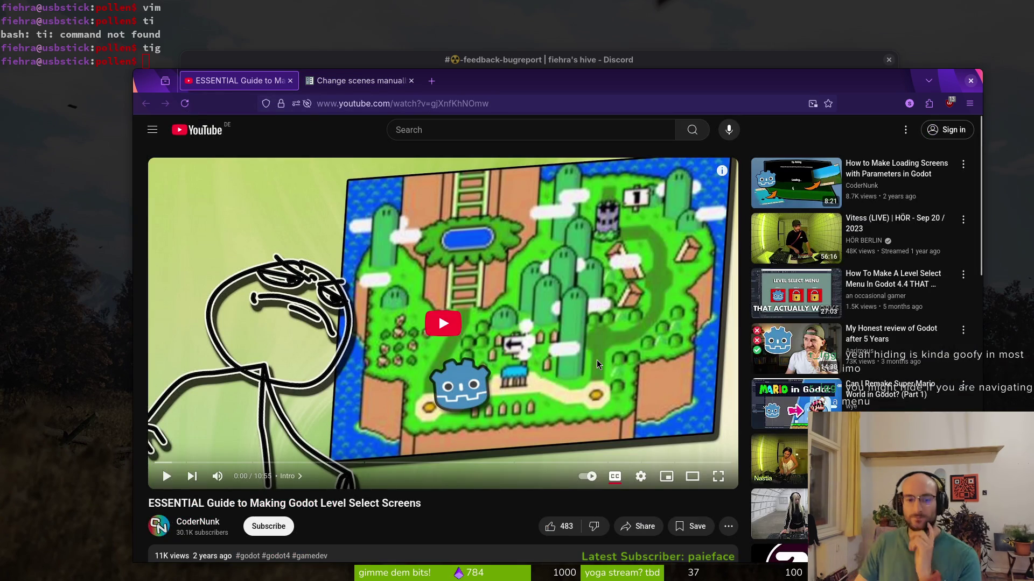
Step: Play the guide with captions off, leave normal speed, and skip to 6:50 in 'Transitioning Between Screens'
click(597, 359)
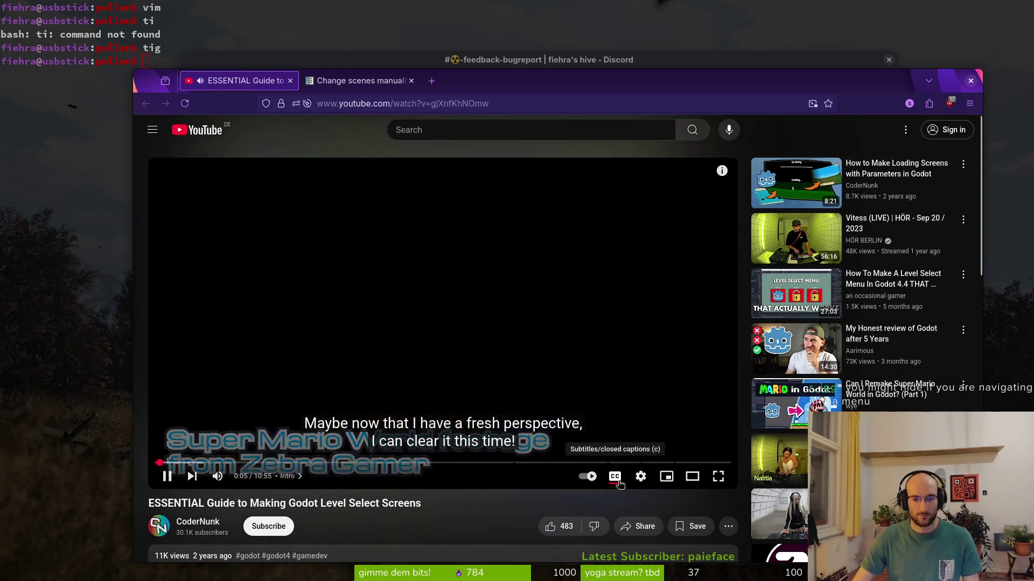
click(619, 484)
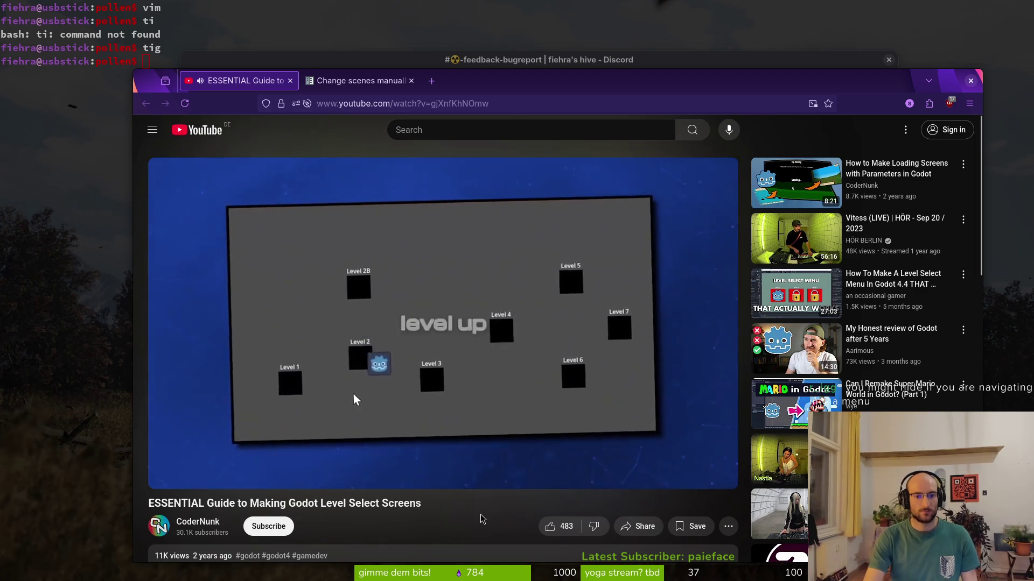
click(639, 479)
click(667, 419)
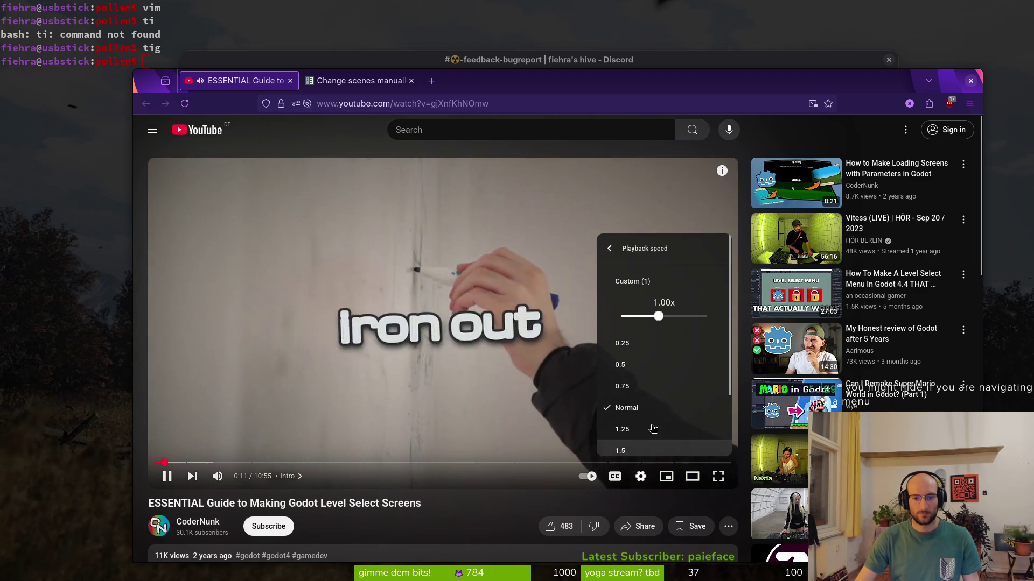
click(646, 478)
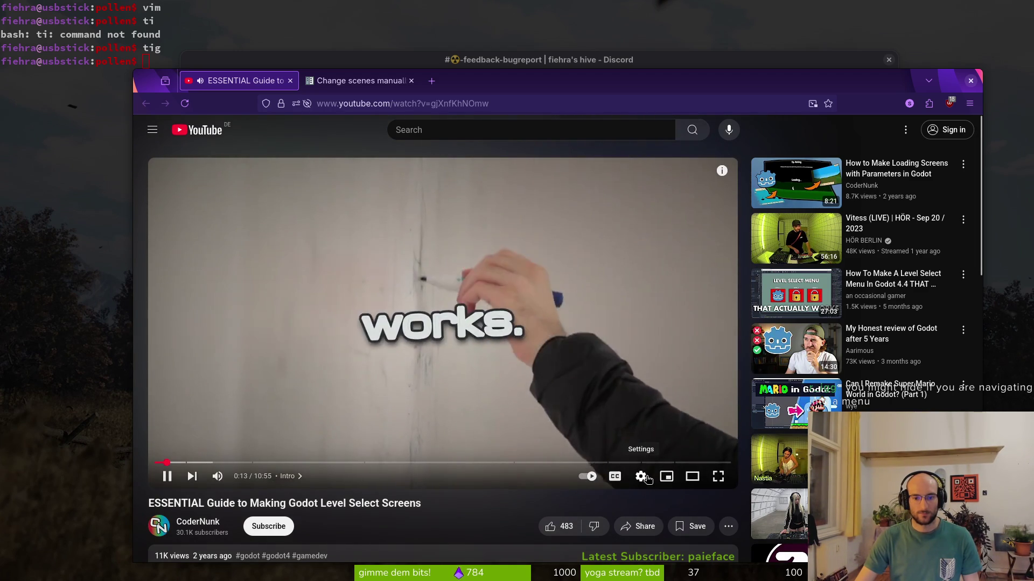
click(640, 477)
click(629, 419)
click(624, 310)
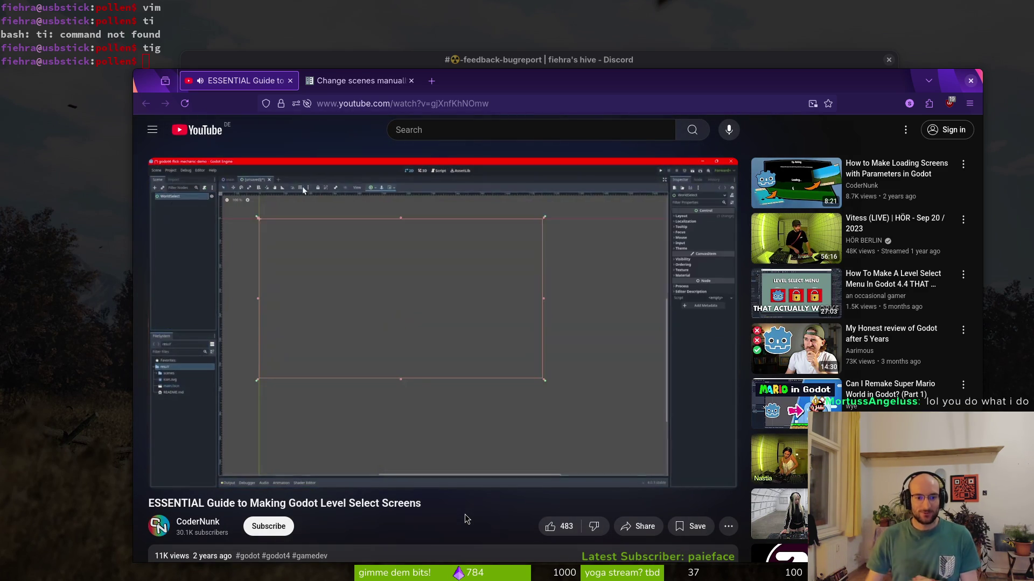
drag(228, 466, 258, 463)
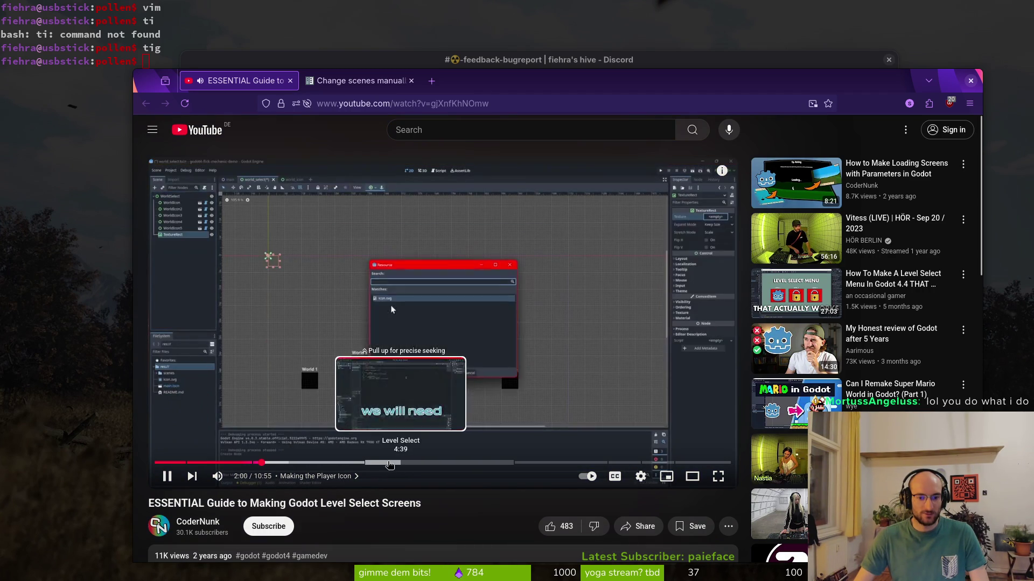
click(515, 463)
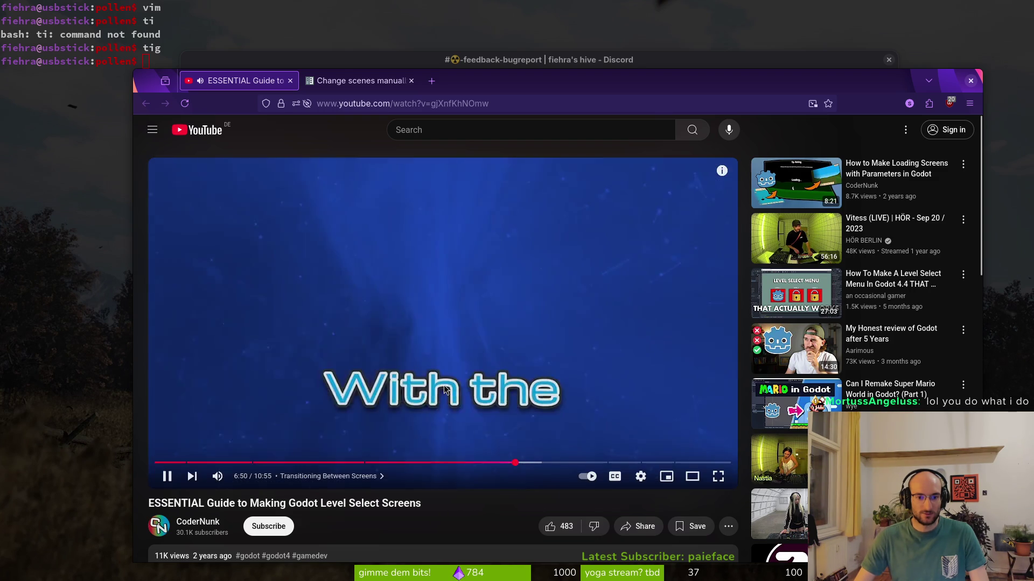
Step: Change the level-select guide's playback speed, watch it full screen, then exit full screen
click(640, 477)
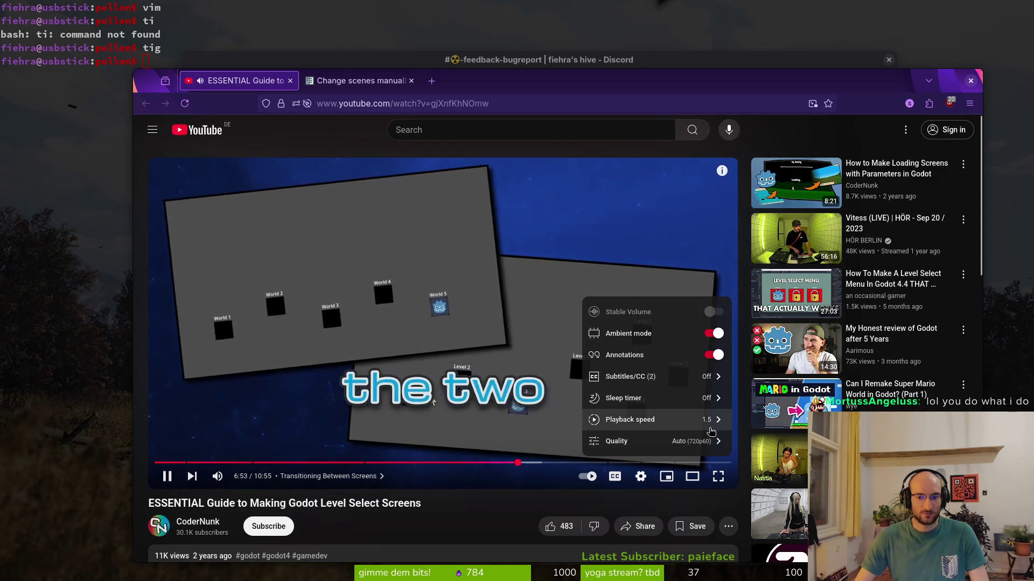
click(711, 431)
click(655, 430)
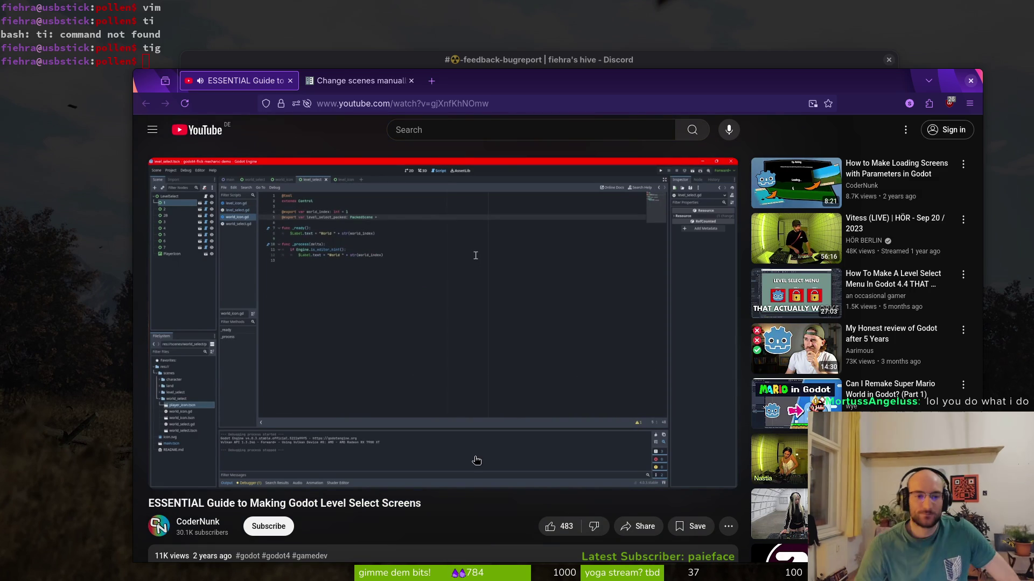
mouse_move(245, 483)
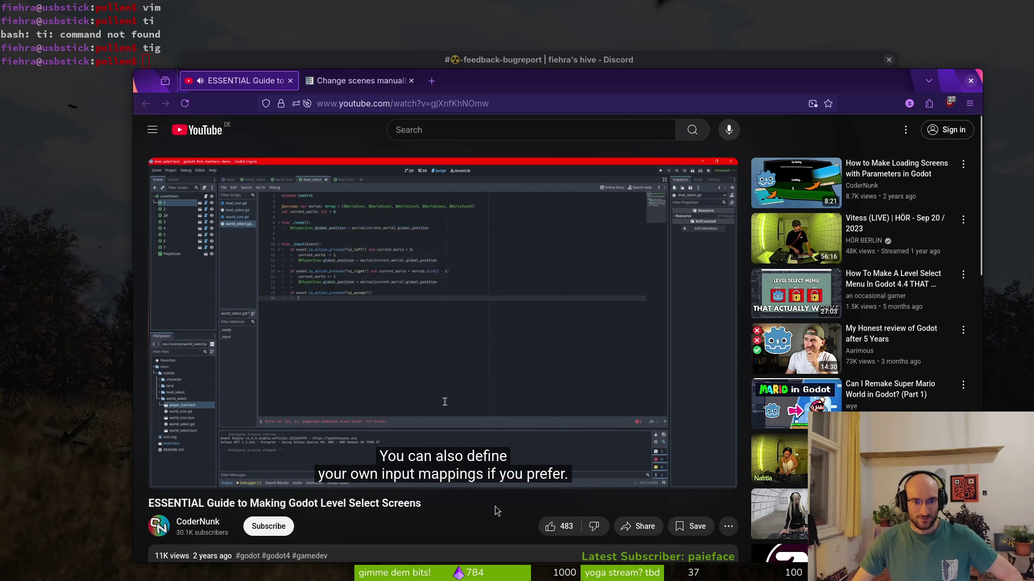
double_click(490, 473)
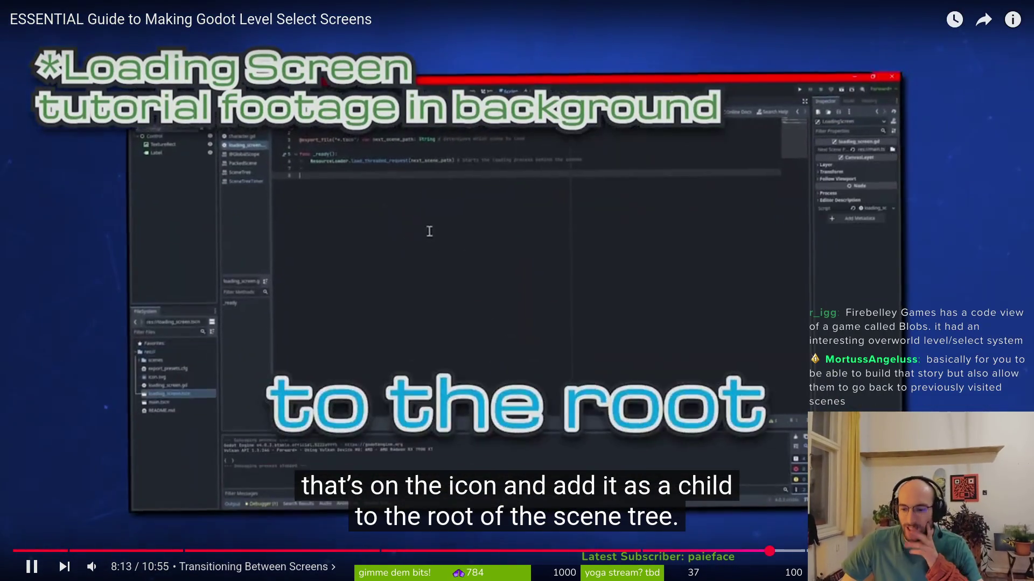
key(Escape)
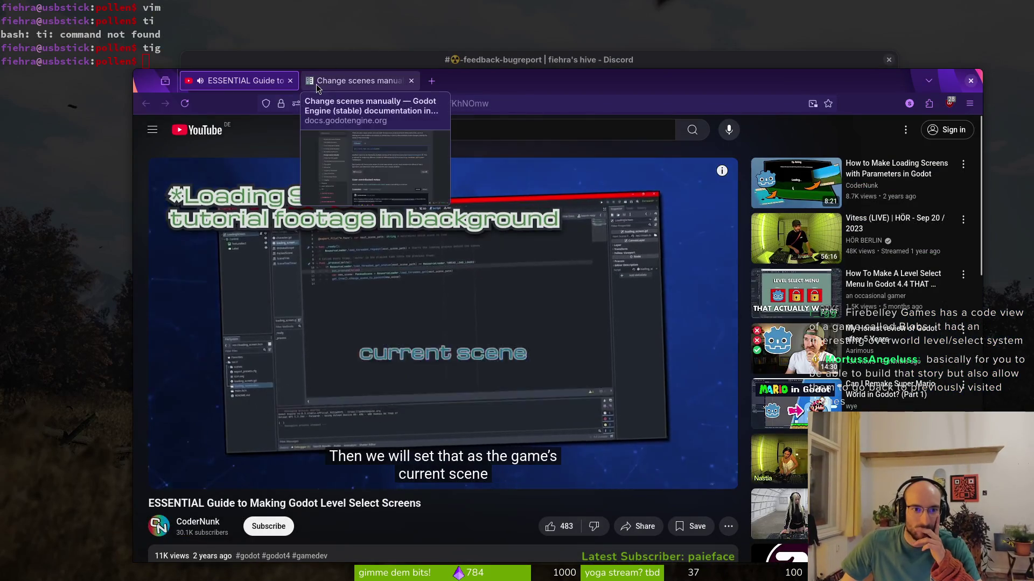
click(290, 81)
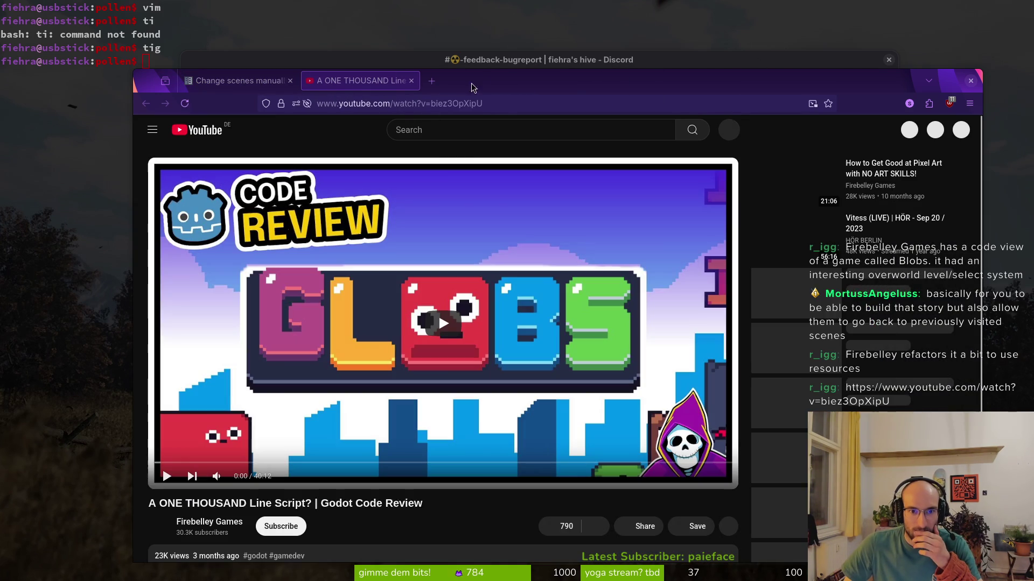
Step: Play the Godot Code Review video and open the Firebelley Games Code Review form from its description
scroll(479, 300, down, 4)
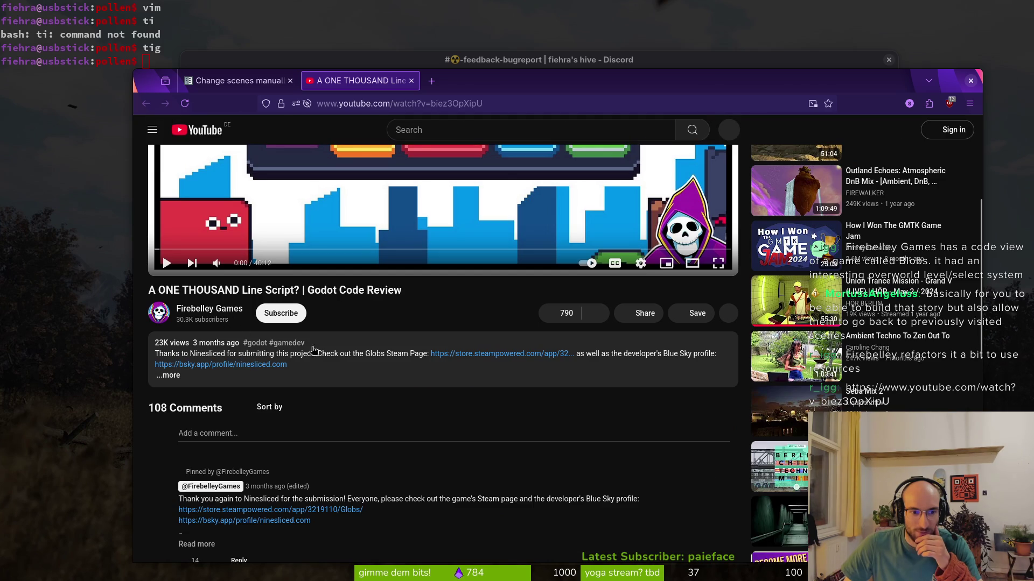
scroll(407, 317, up, 1)
scroll(407, 316, up, 3)
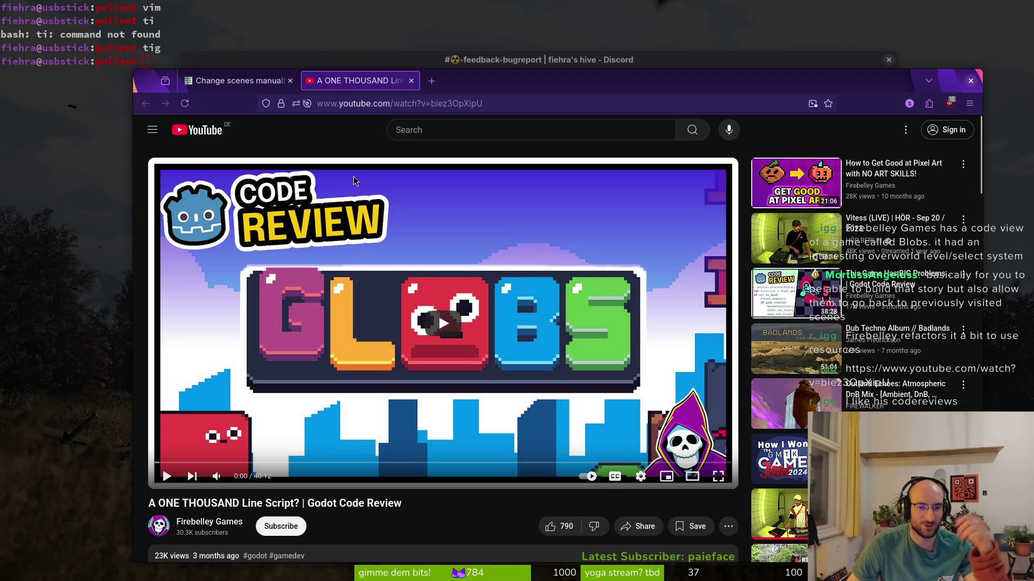
click(438, 313)
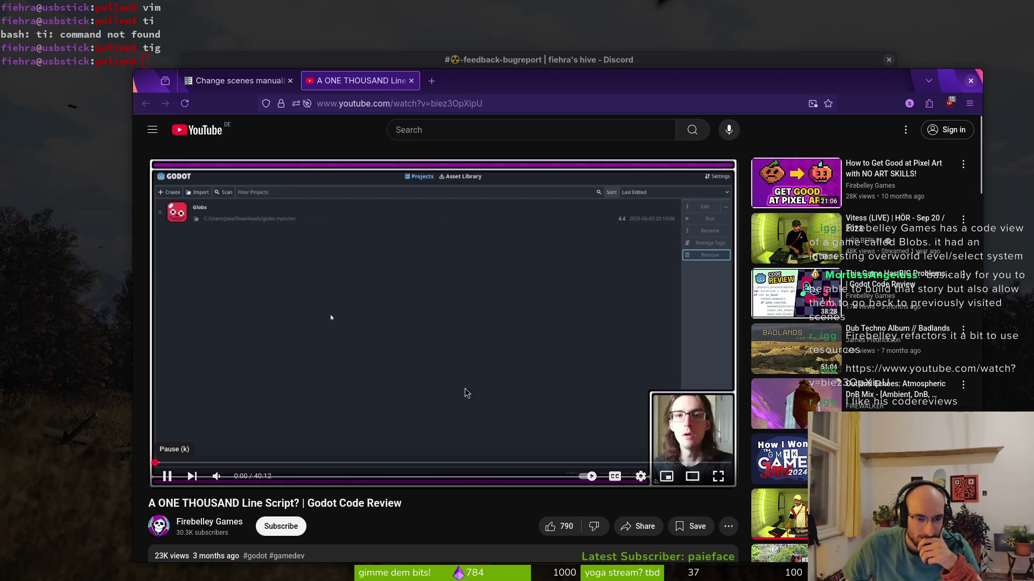
scroll(377, 474, down, 3)
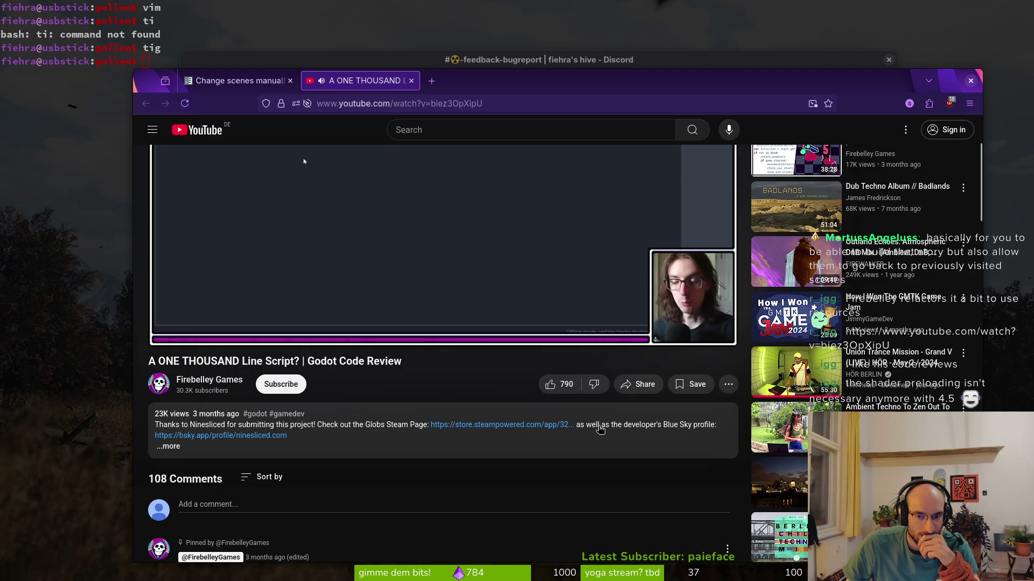
click(255, 449)
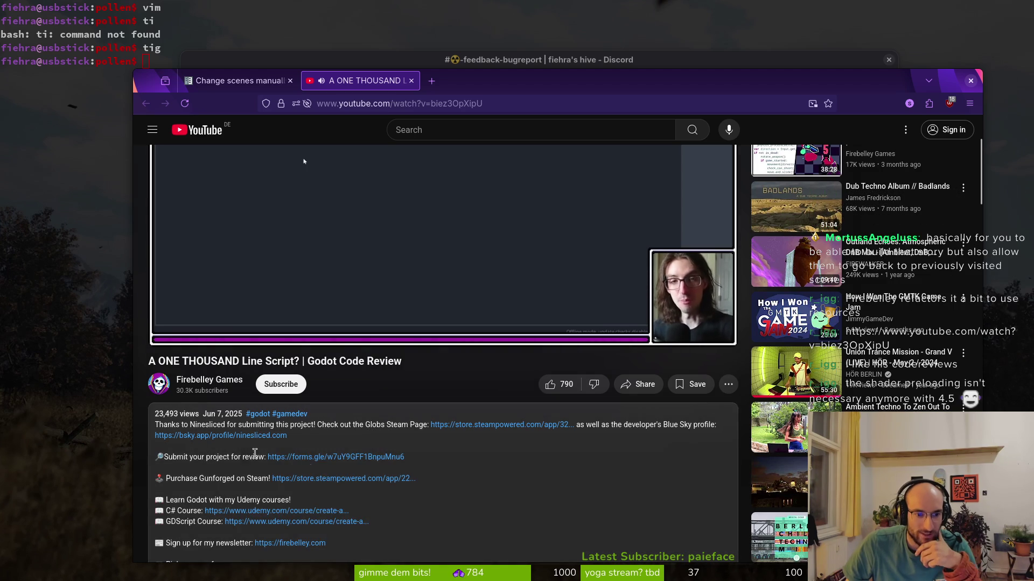
middle_click(336, 458)
click(460, 80)
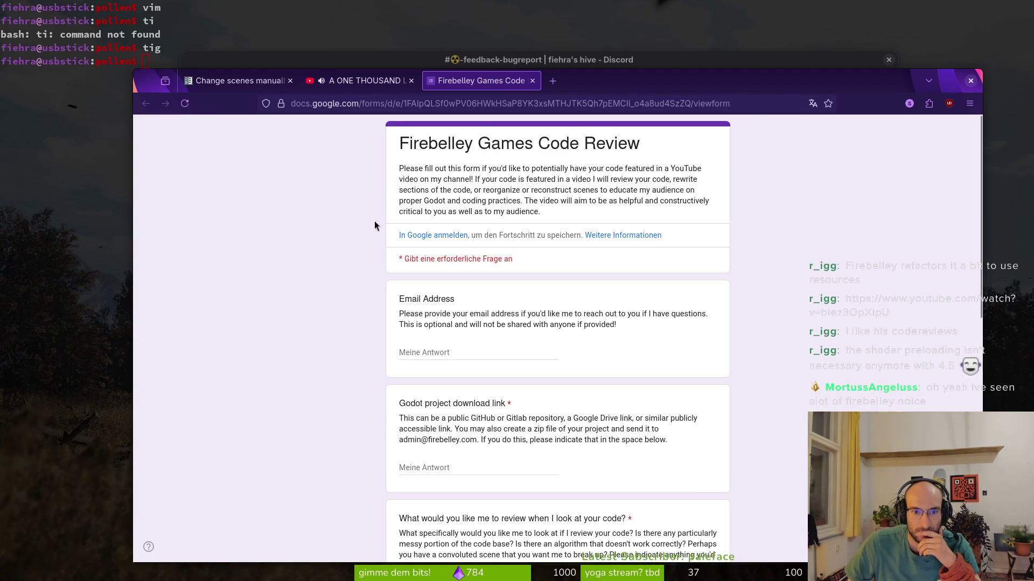
Step: Scroll the Firebelley Games Code Review form to its Send button, then return to the 'A ONE THOUSAND Line Script' video
scroll(362, 329, down, 3)
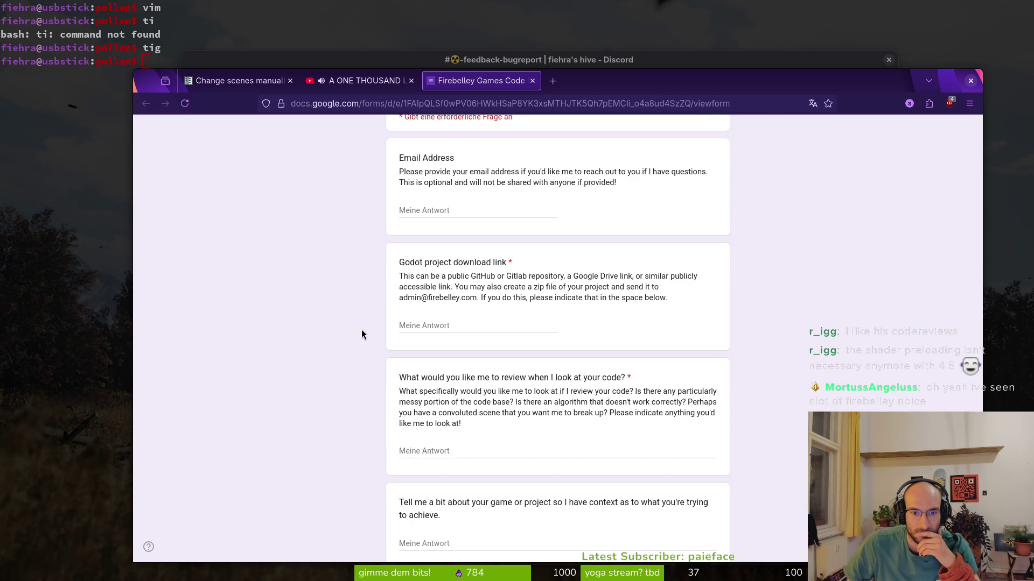
scroll(370, 394, down, 2)
scroll(375, 399, down, 3)
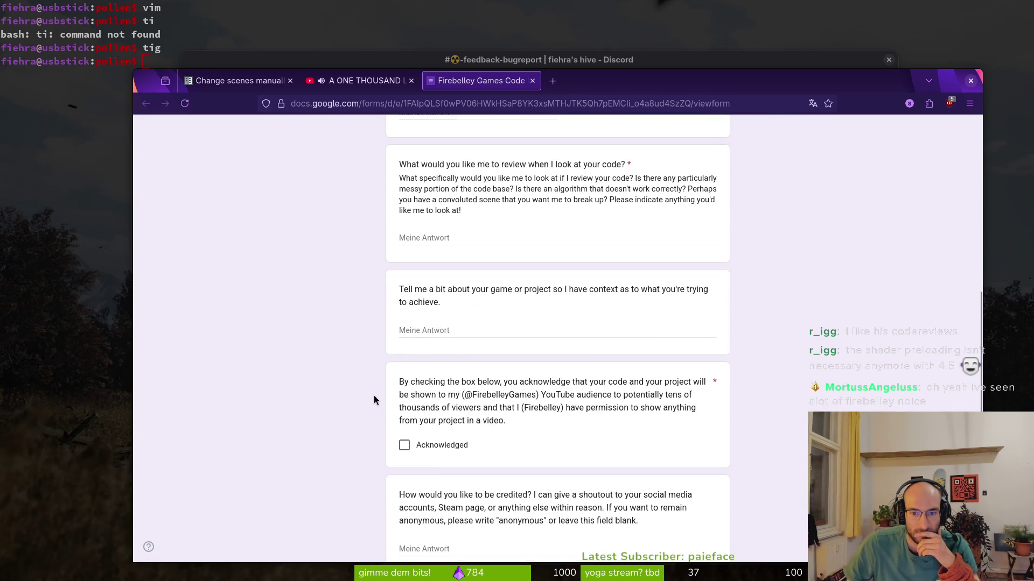
scroll(375, 398, down, 3)
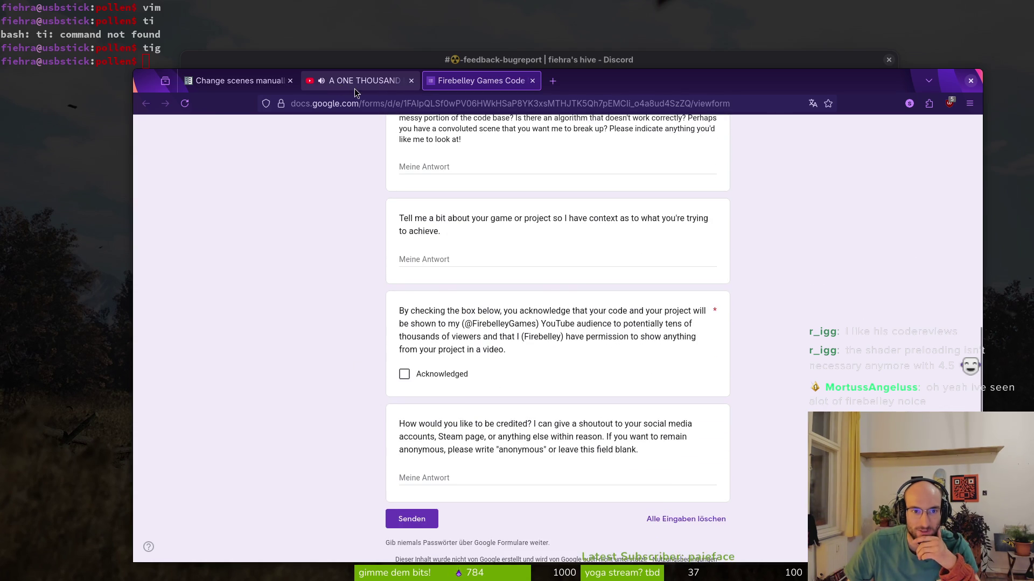
click(358, 81)
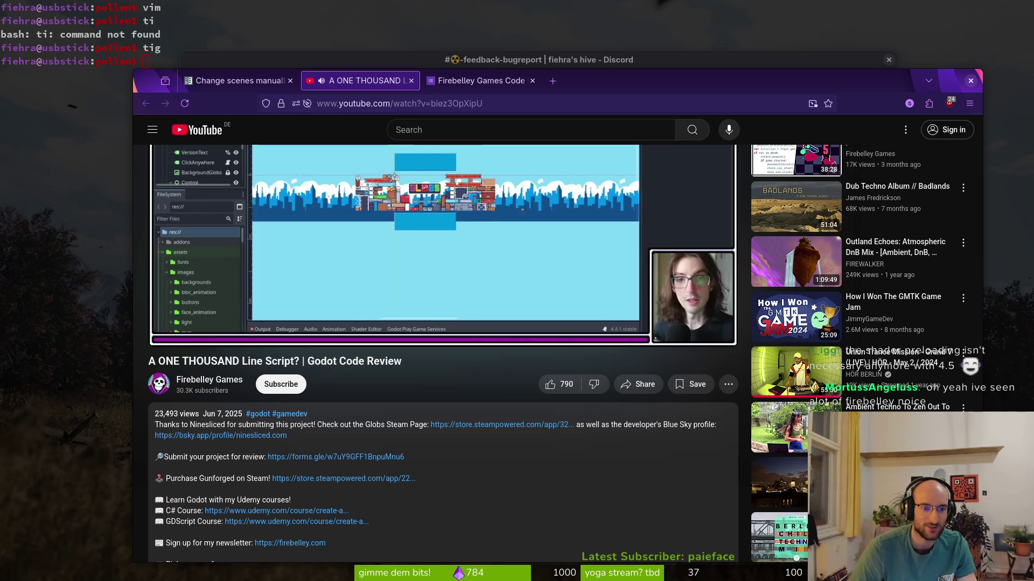
Step: Open the Firebelley Games channel in a new tab and look over the code review form again
middle_click(214, 381)
click(598, 80)
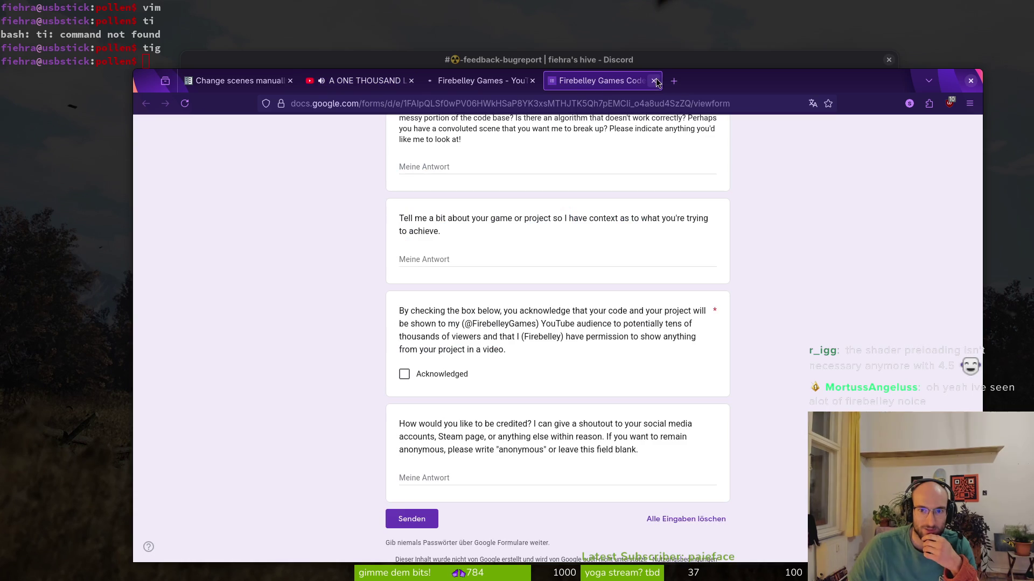
scroll(512, 410, up, 5)
scroll(528, 377, down, 6)
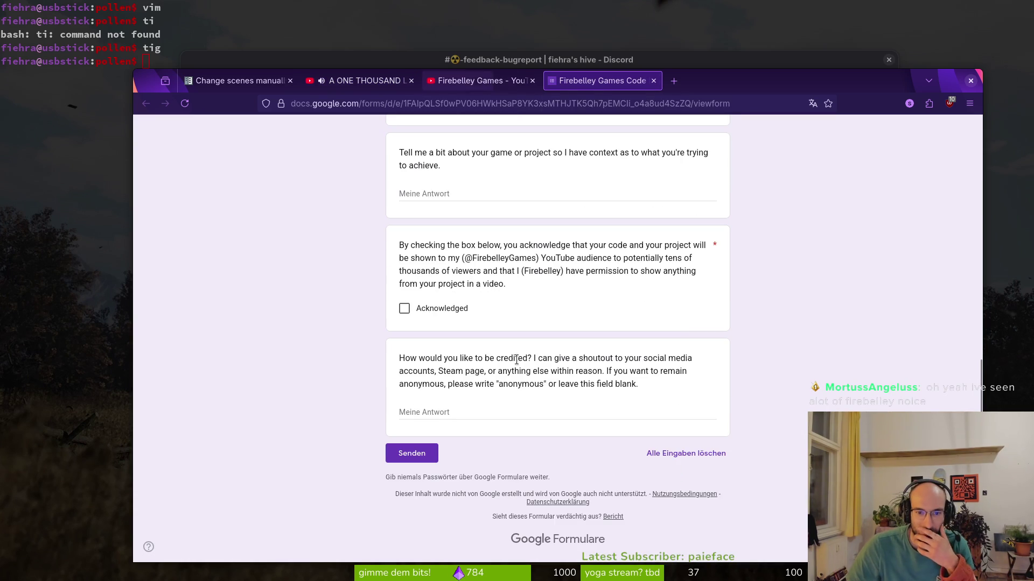
scroll(468, 380, up, 6)
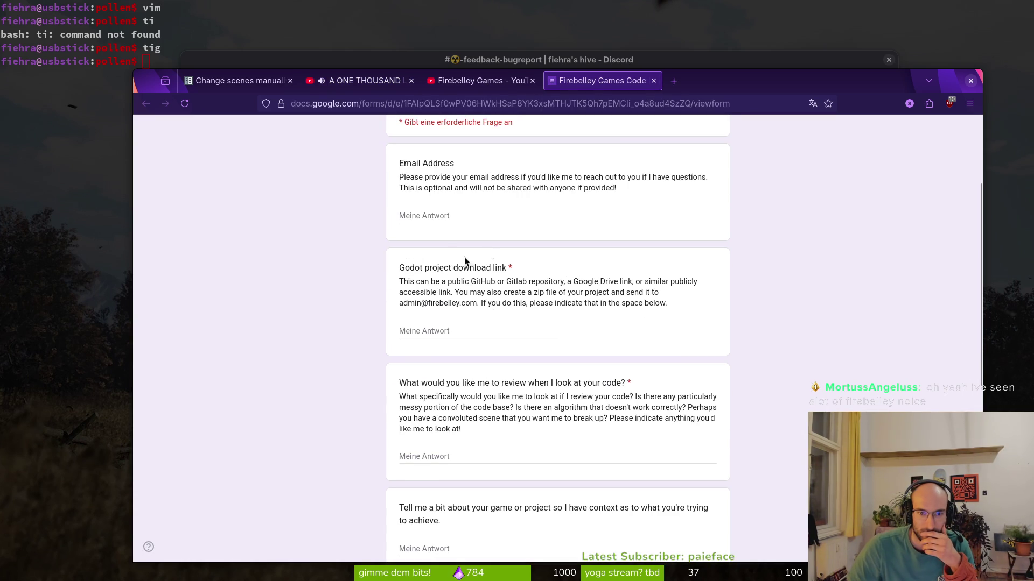
Step: Browse the Firebelley Games channel's videos, then return to the code review video
click(366, 80)
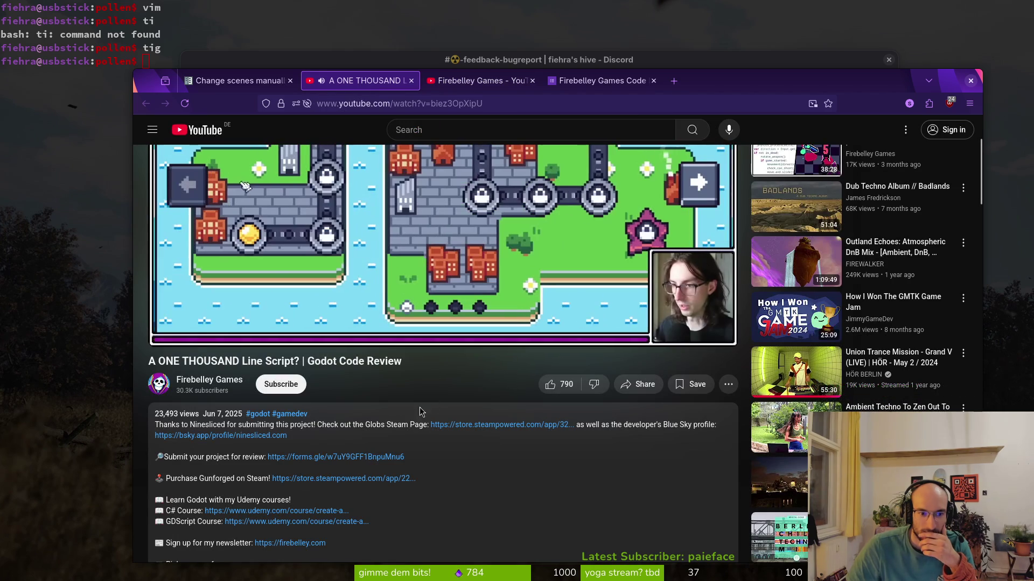
click(479, 81)
click(335, 387)
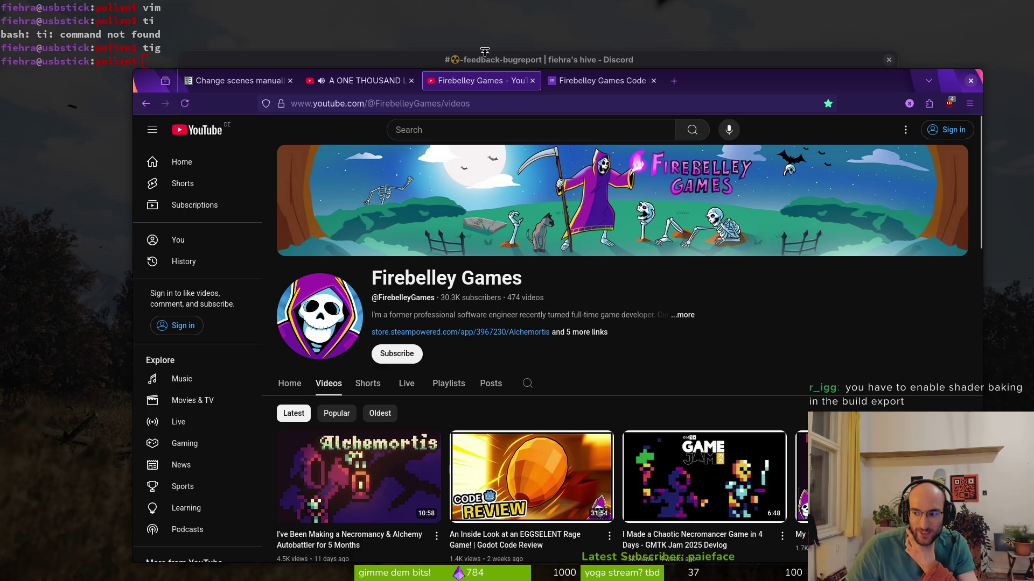
click(355, 80)
Step: Hide the browser, then switch between the browser and Discord windows
key(super+h)
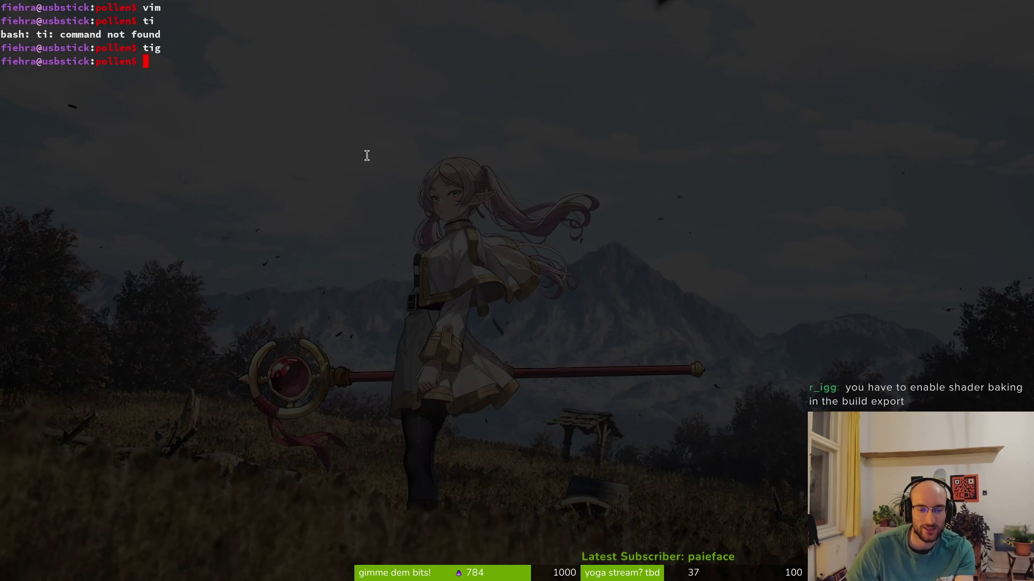
key(alt+Tab)
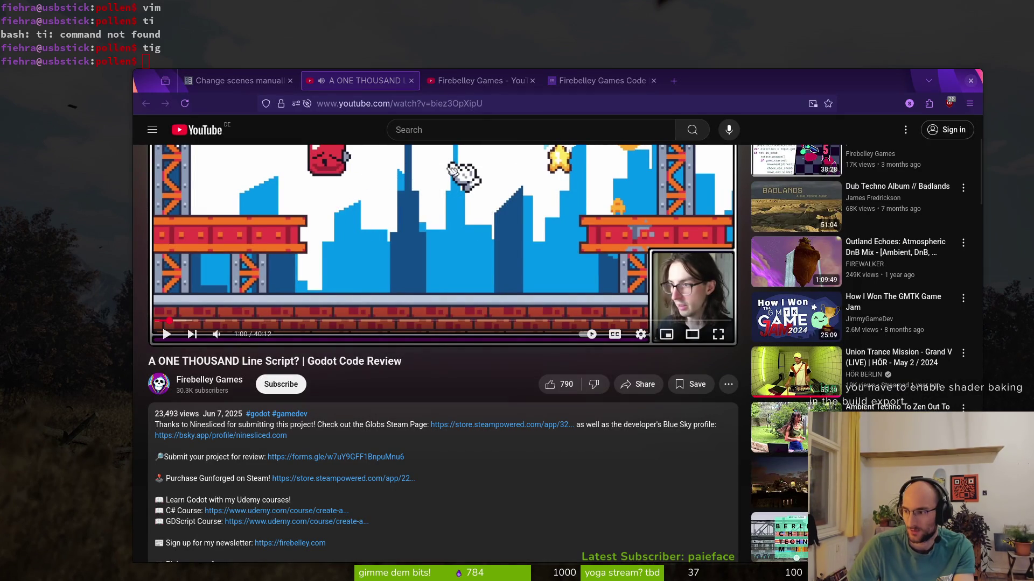
key(alt+Tab)
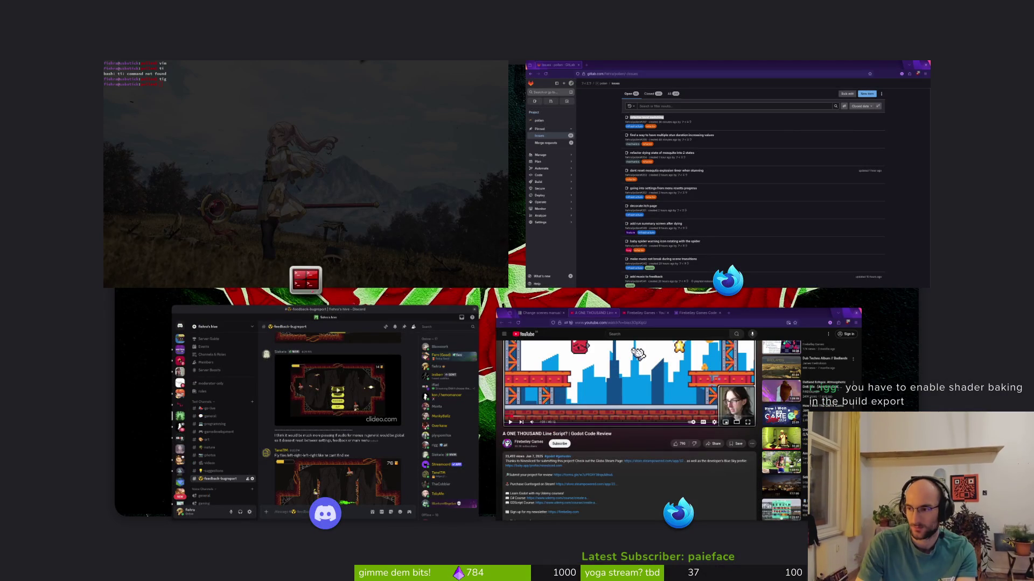
Step: Return to Godot through the window overview and open the Project > Export presets
key(super)
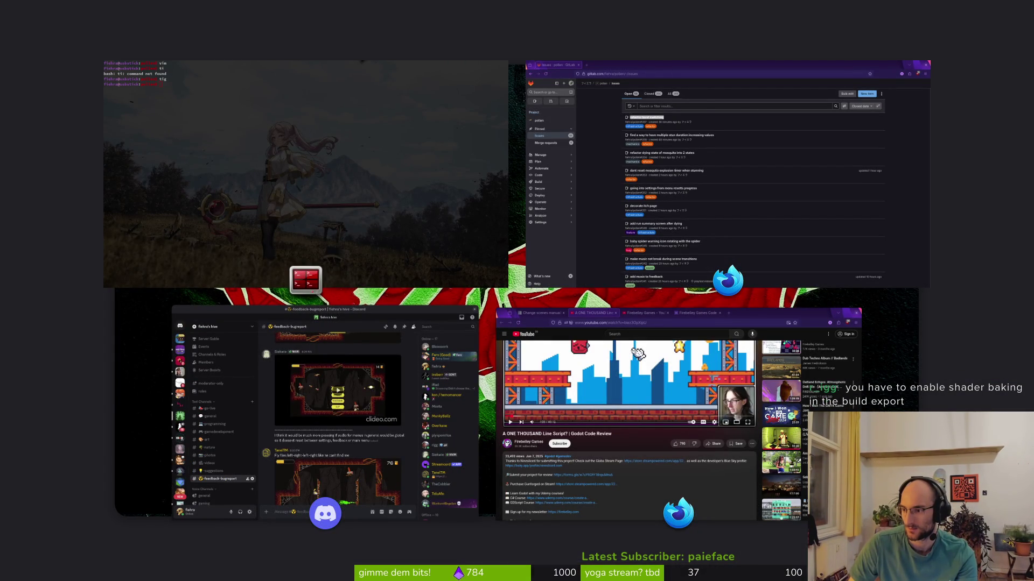
key(super)
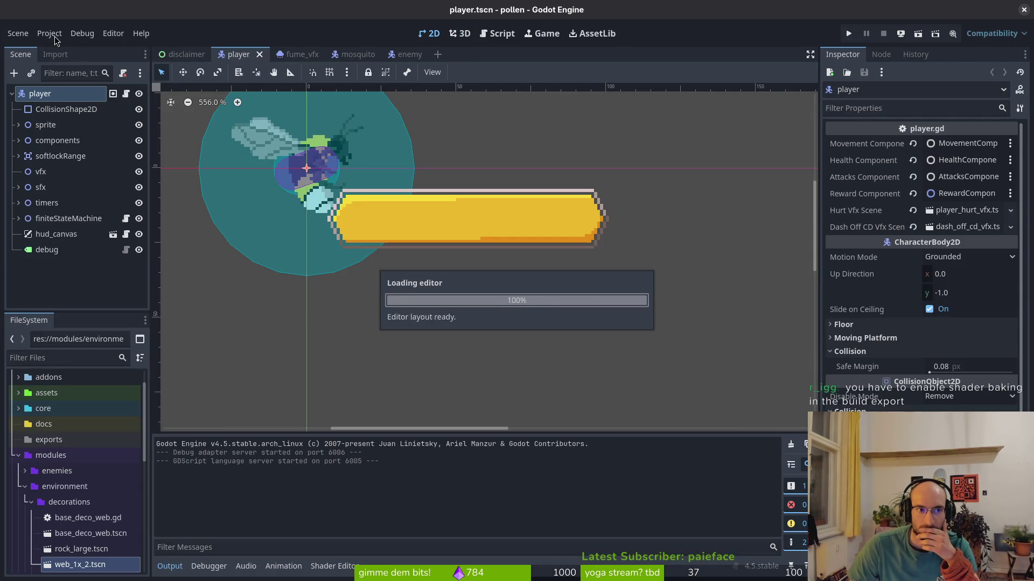
click(54, 37)
click(75, 107)
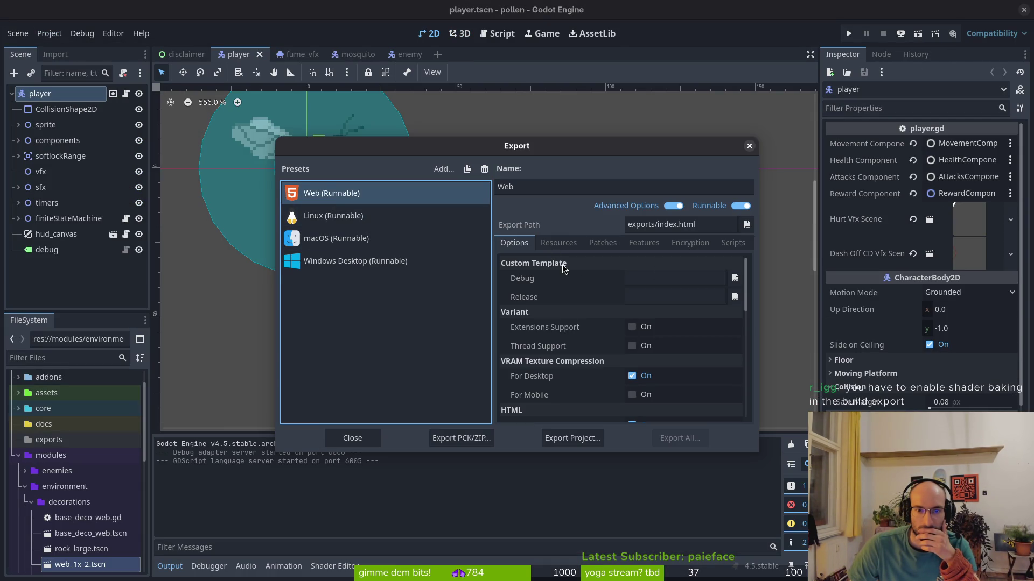
Step: Select the Linux preset, enable Advanced Options, review them, and close the Export dialog
scroll(603, 371, down, 3)
scroll(600, 372, down, 5)
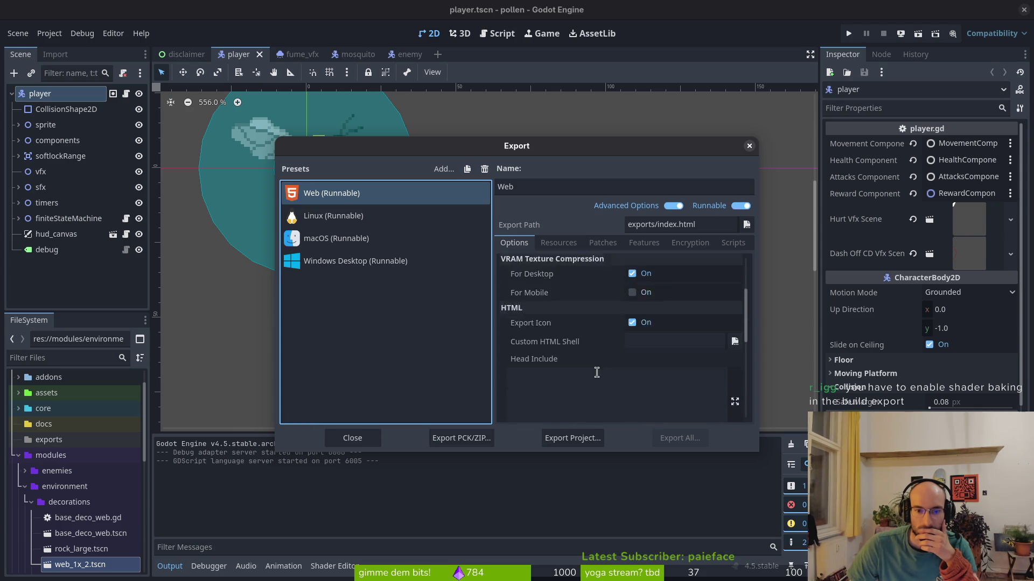
scroll(593, 376, down, 5)
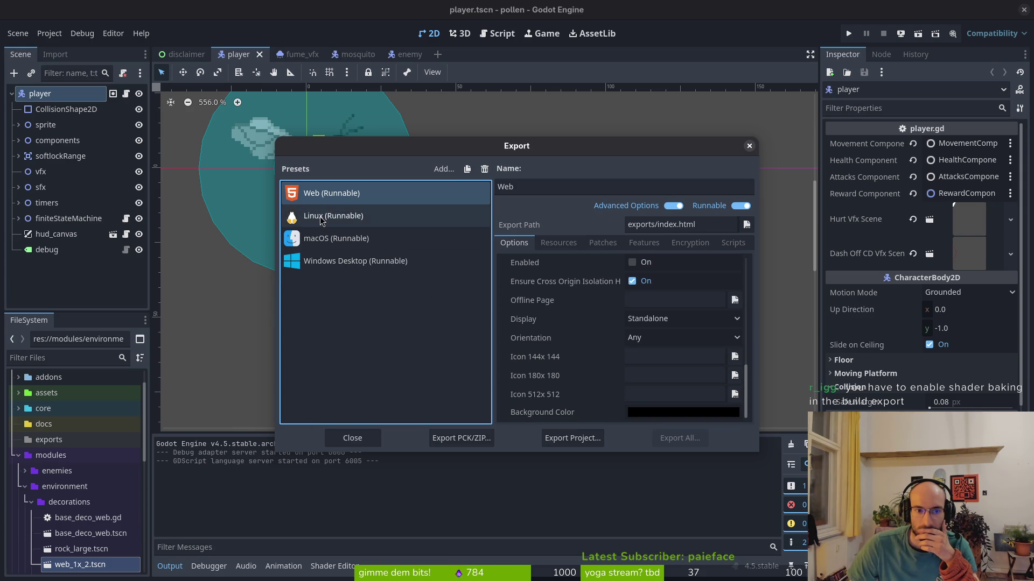
click(345, 216)
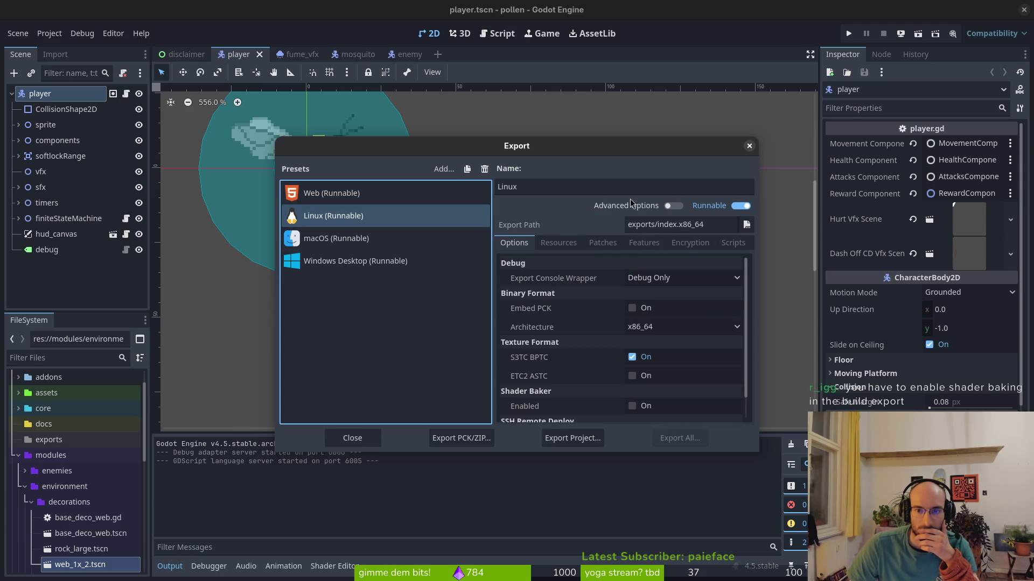
click(680, 208)
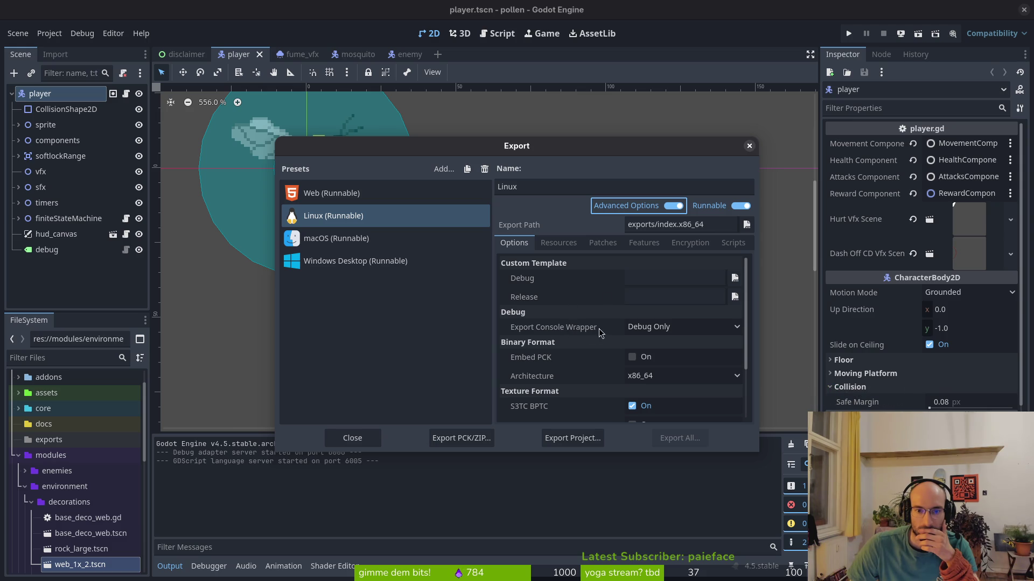
scroll(567, 373, down, 3)
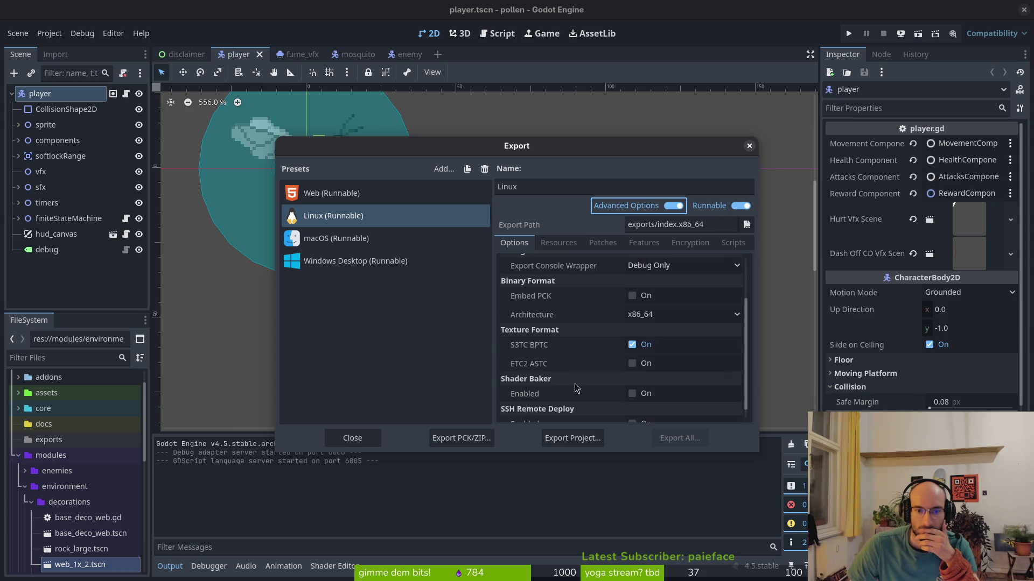
mouse_move(522, 383)
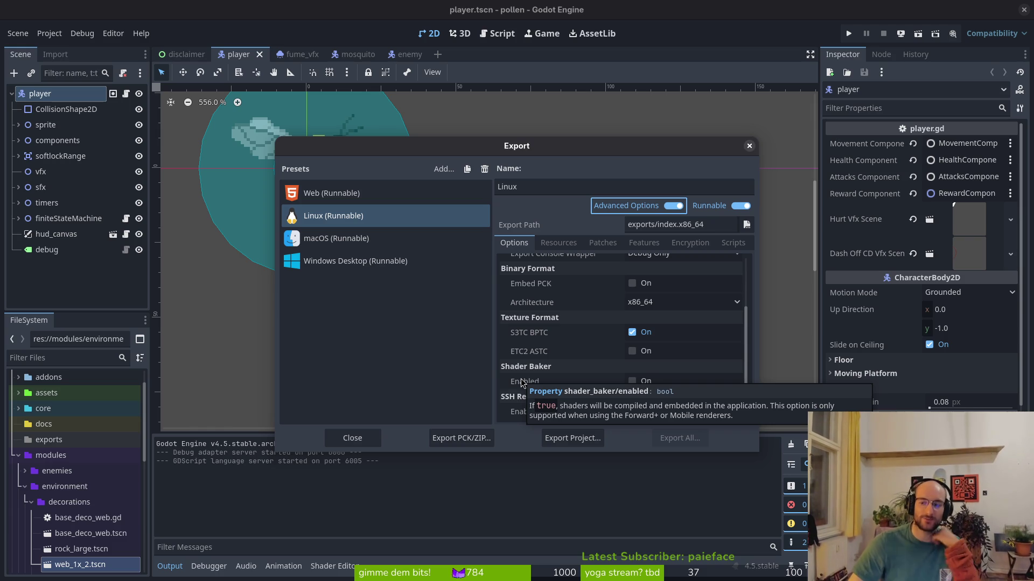
click(749, 146)
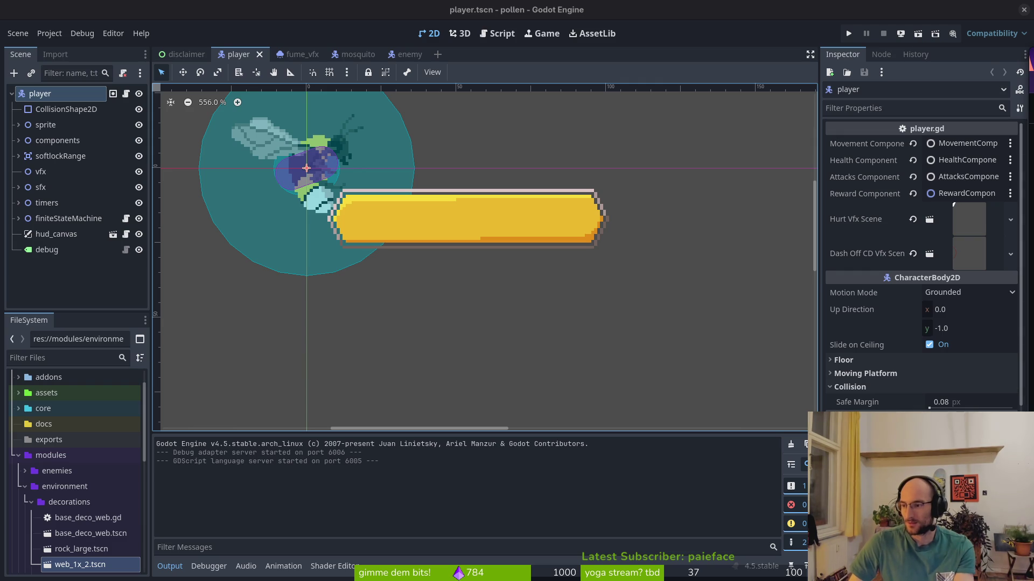
Step: Close the Reddit thread, Singletons docs and level-switching search tabs in Firefox
key(alt+Tab)
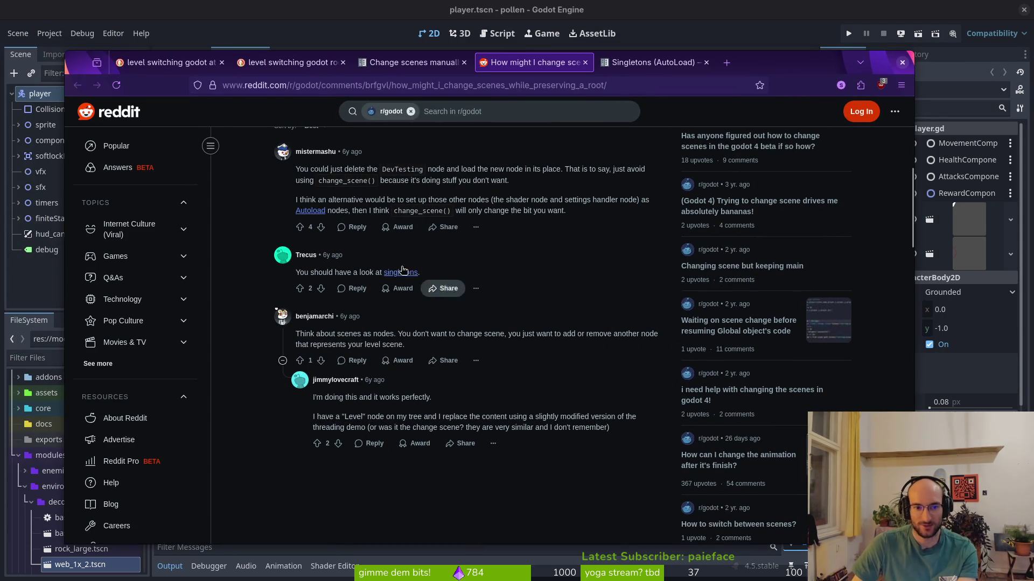
key(ctrl+w)
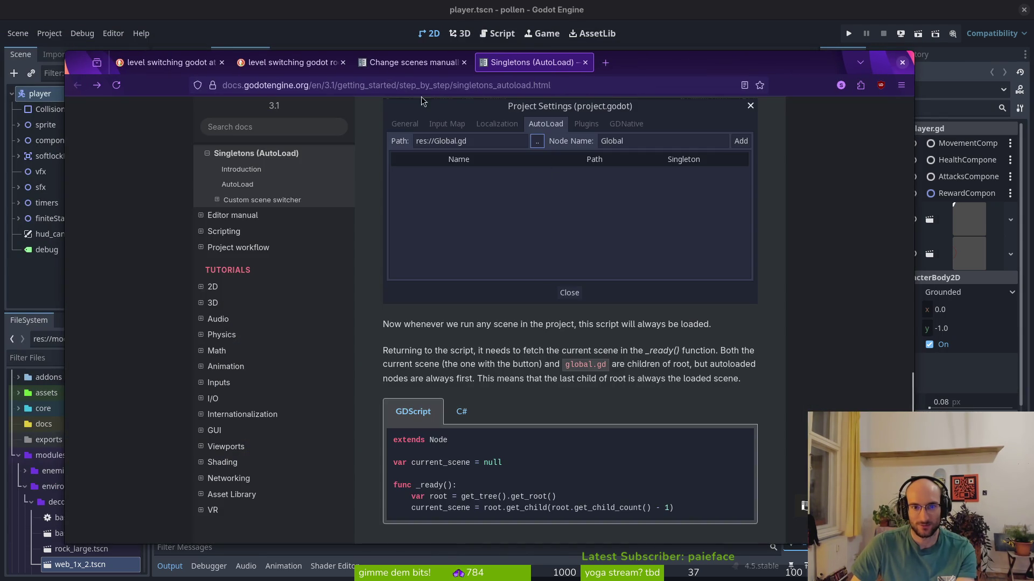
scroll(562, 353, down, 20)
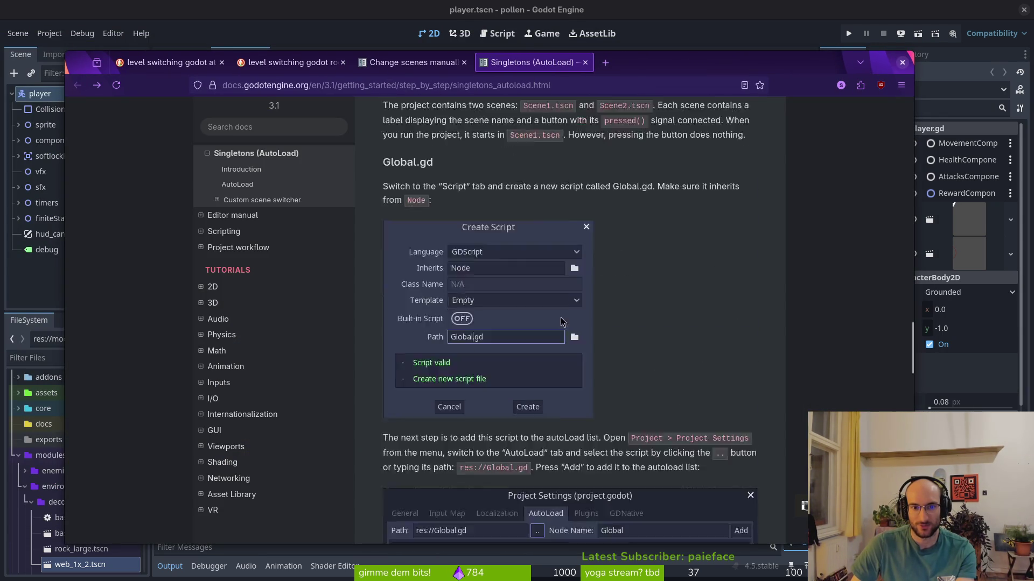
key(ctrl+w)
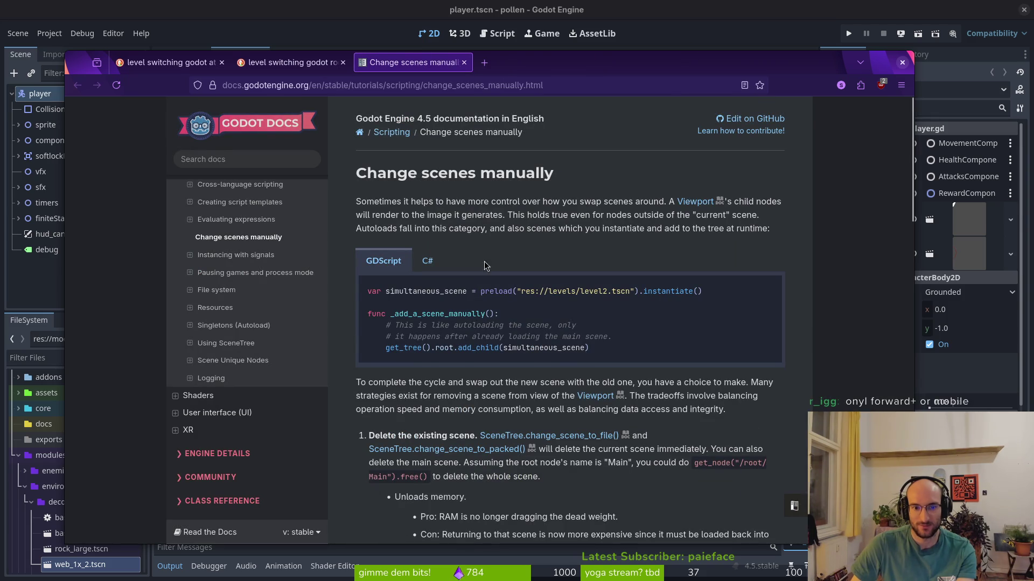
scroll(504, 373, down, 3)
scroll(504, 373, down, 3)
scroll(504, 373, down, 6)
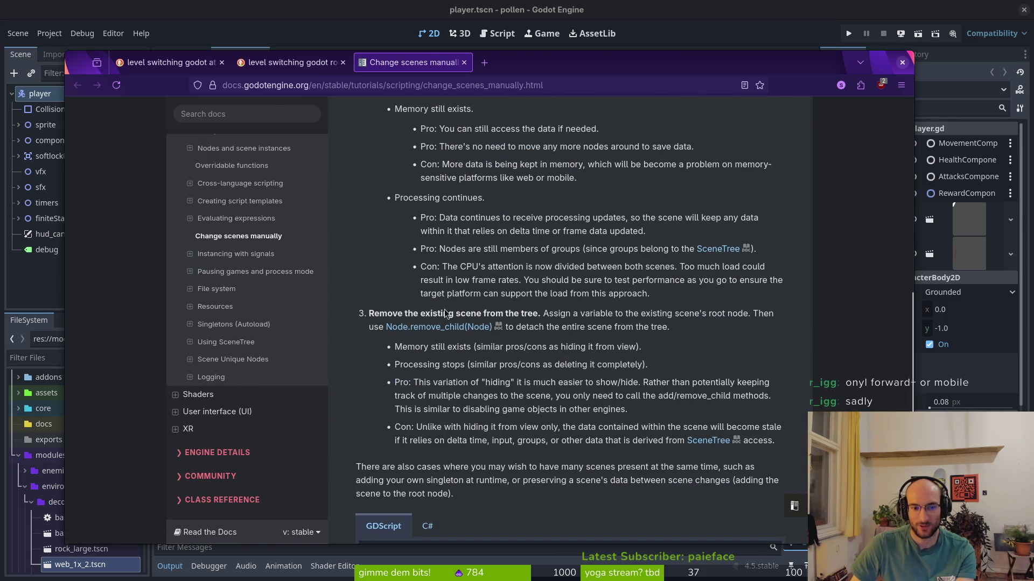
click(302, 68)
key(ctrl+w)
key(ctrl+shift+Tab)
key(ctrl+w)
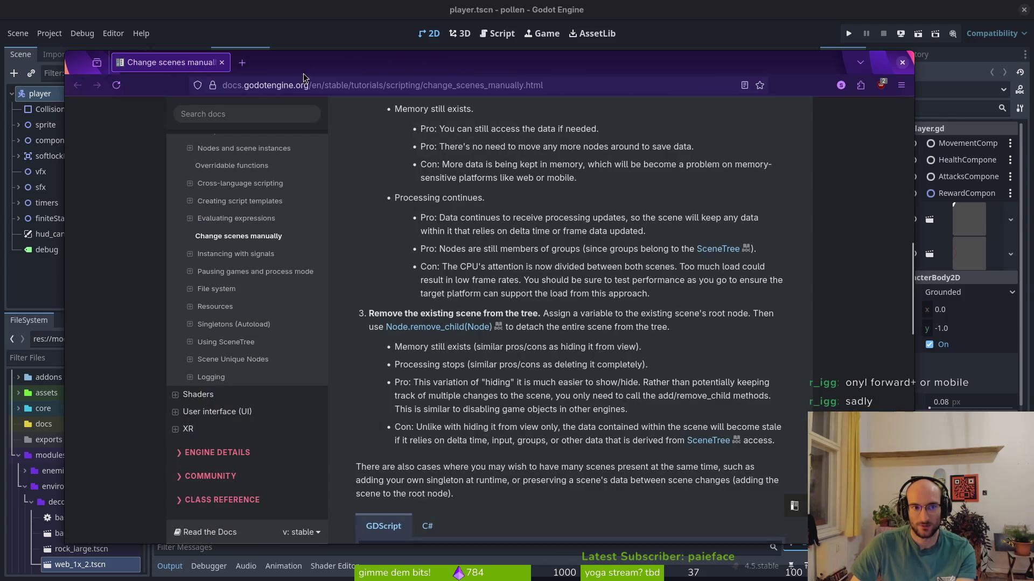
Step: Skim the Change scenes manually docs, then return to Godot and open the disclaimer scene
key(alt+Tab)
click(250, 75)
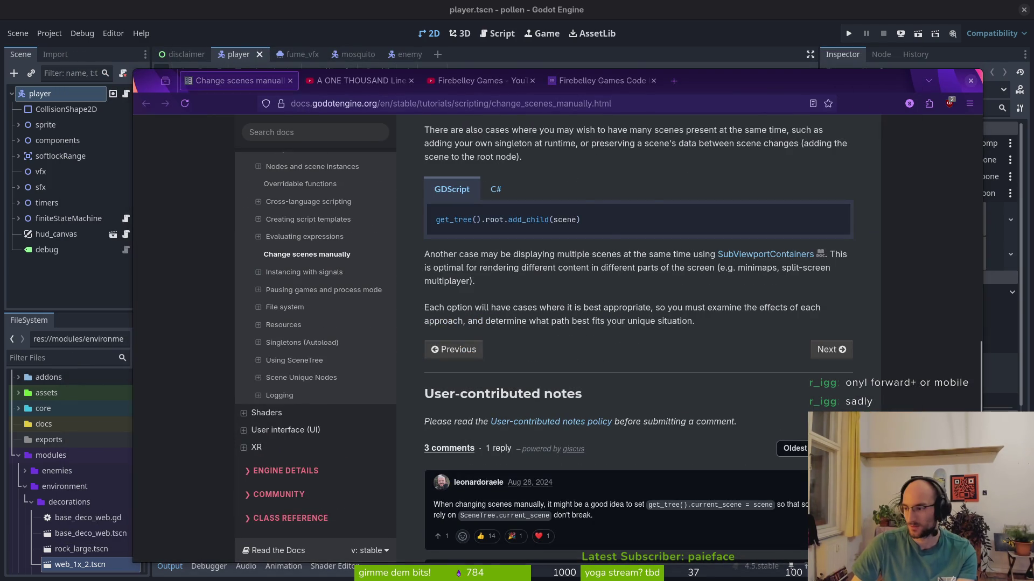
key(alt+Tab)
key(alt+Tab)
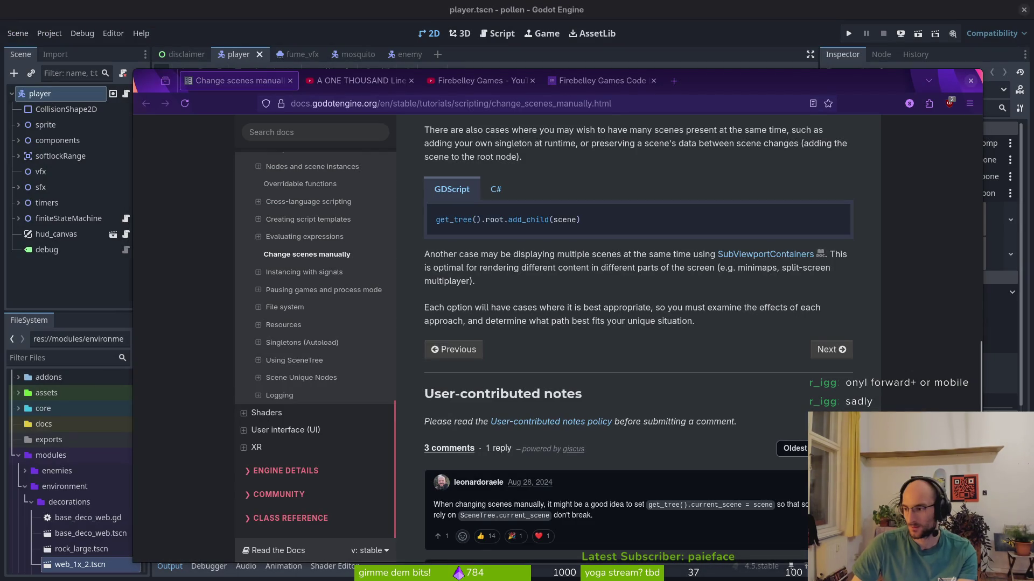
key(alt+Tab)
key(alt+Tab)
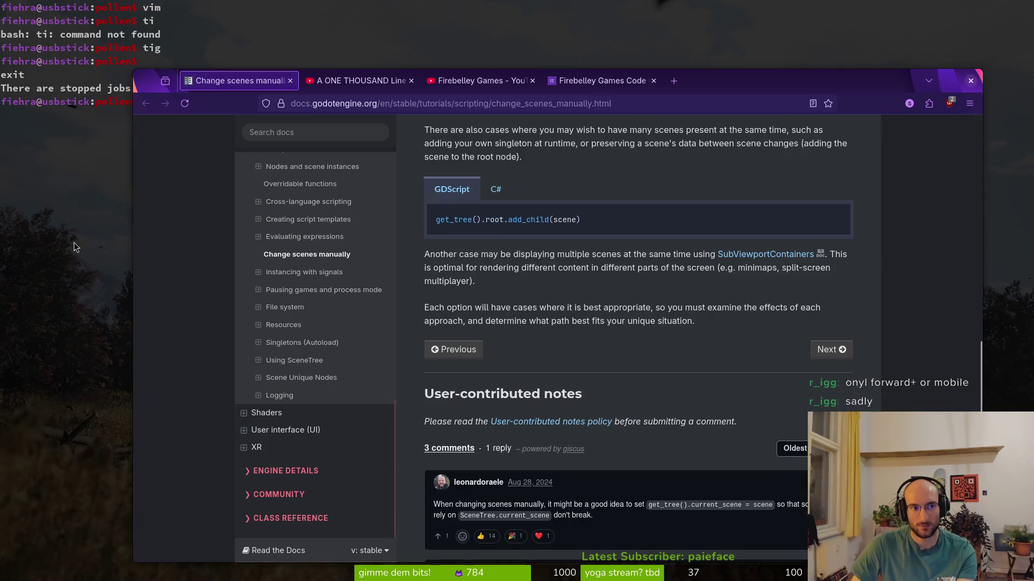
key(alt+Tab)
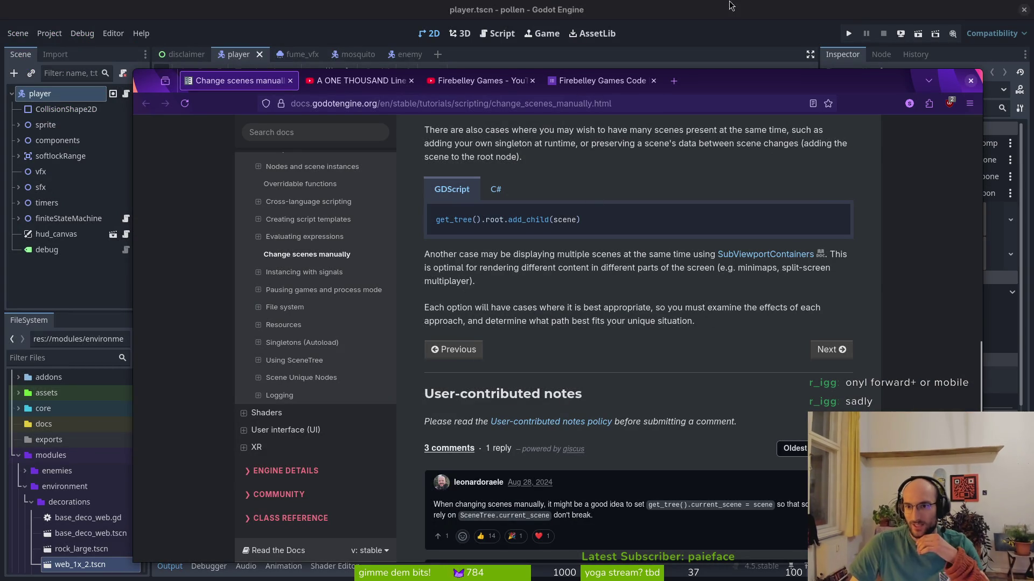
key(alt+Tab)
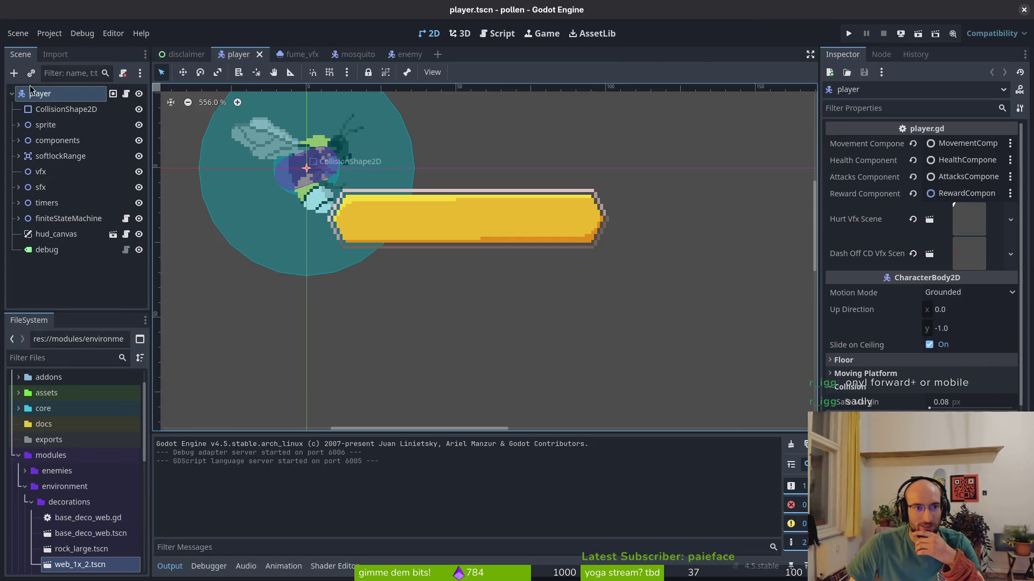
click(183, 54)
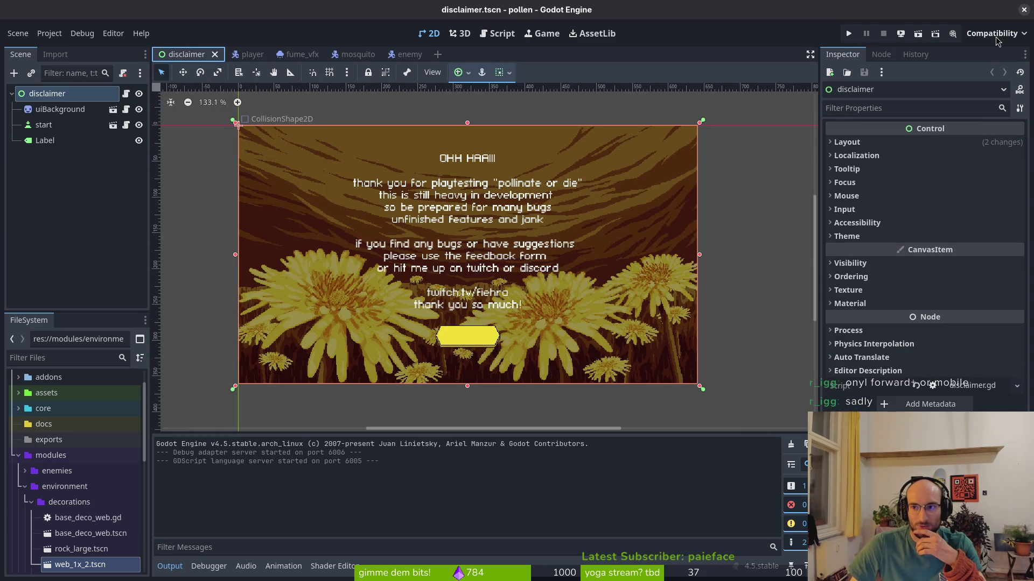
Step: Try switching the renderer to Forward+ but cancel the restart, keeping Compatibility
click(1026, 41)
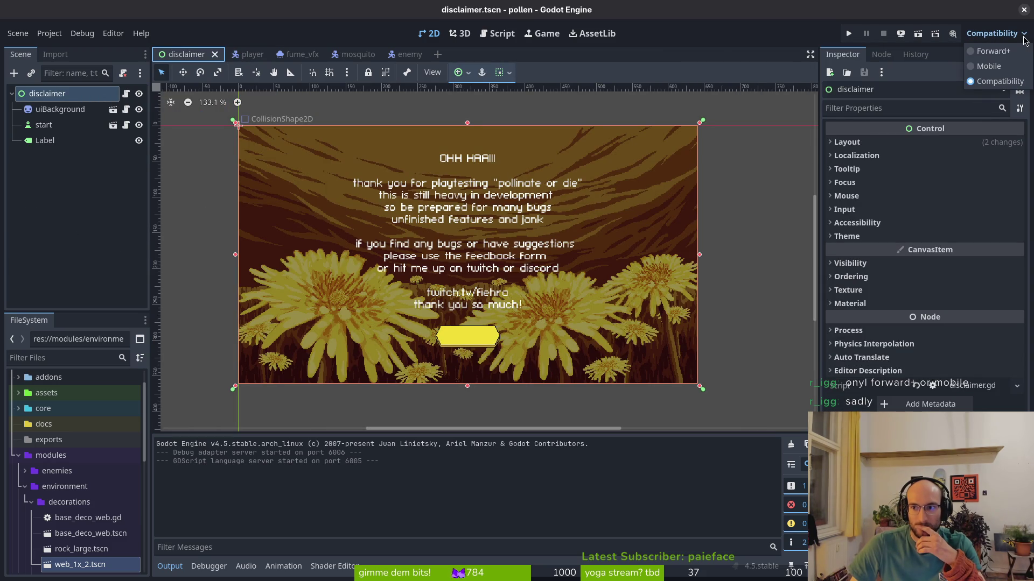
click(993, 51)
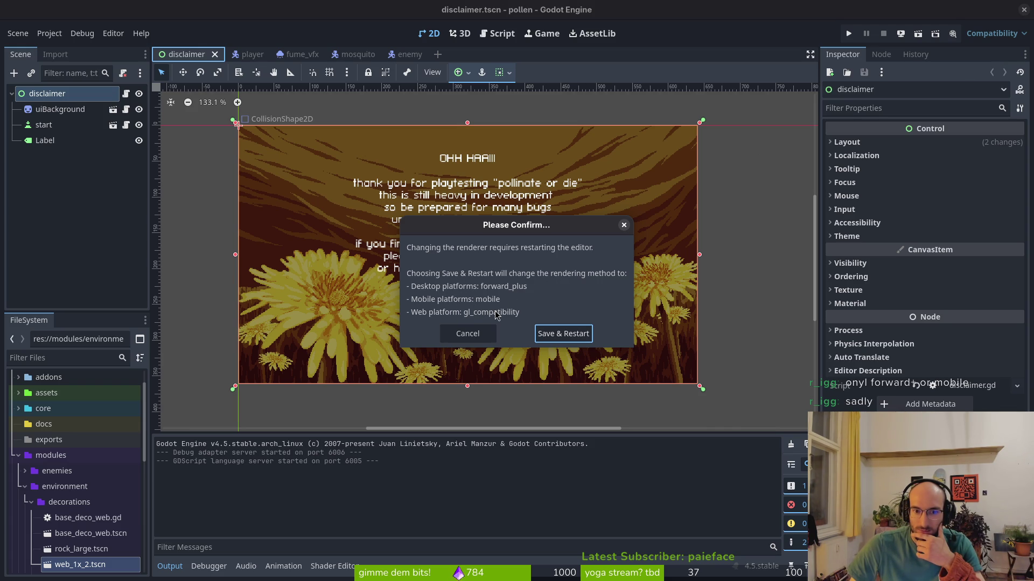
click(467, 334)
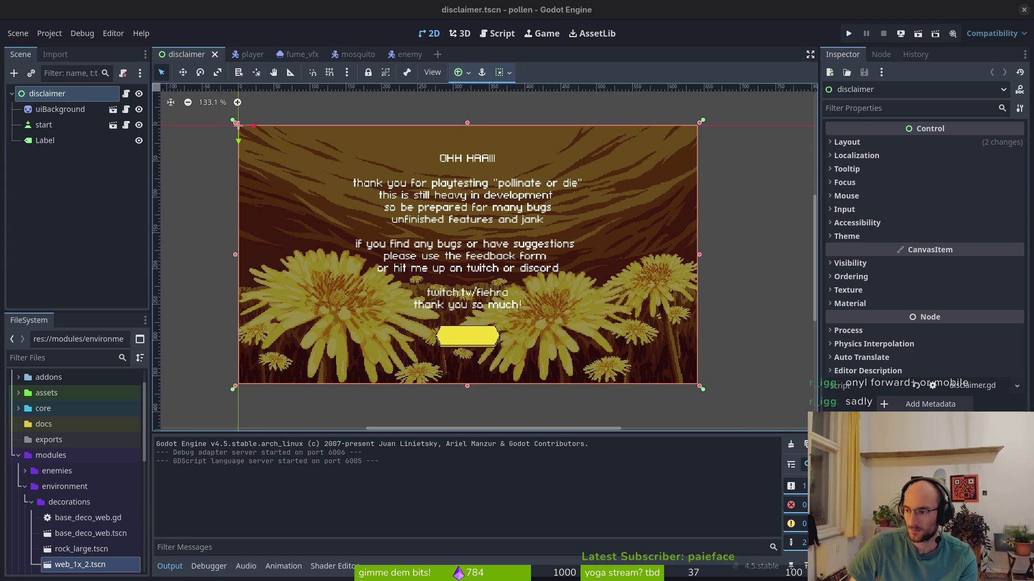
key(super)
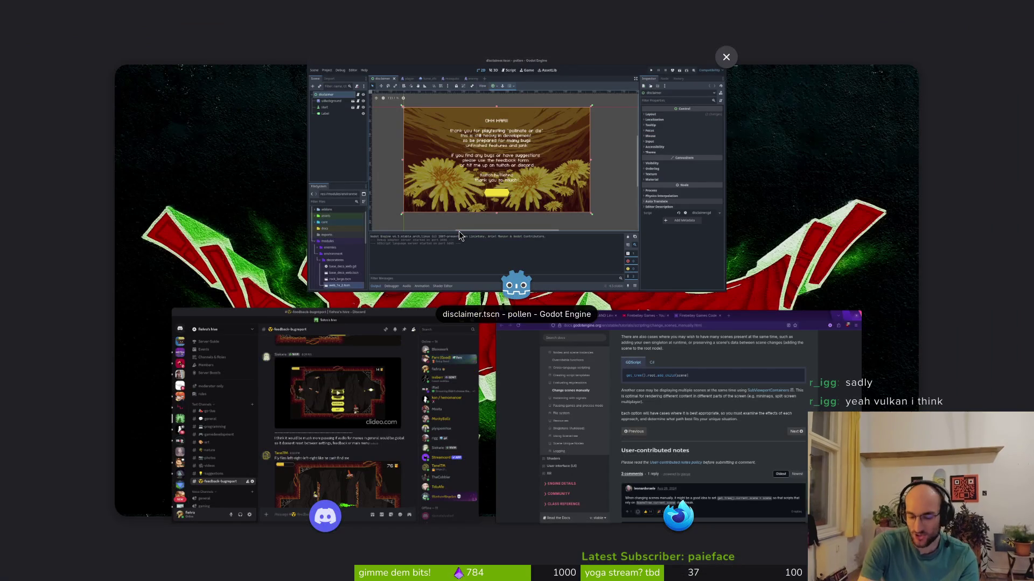
Step: Open a terminal, cd into dev/rush/, and launch nvim there
key(super)
key(super)
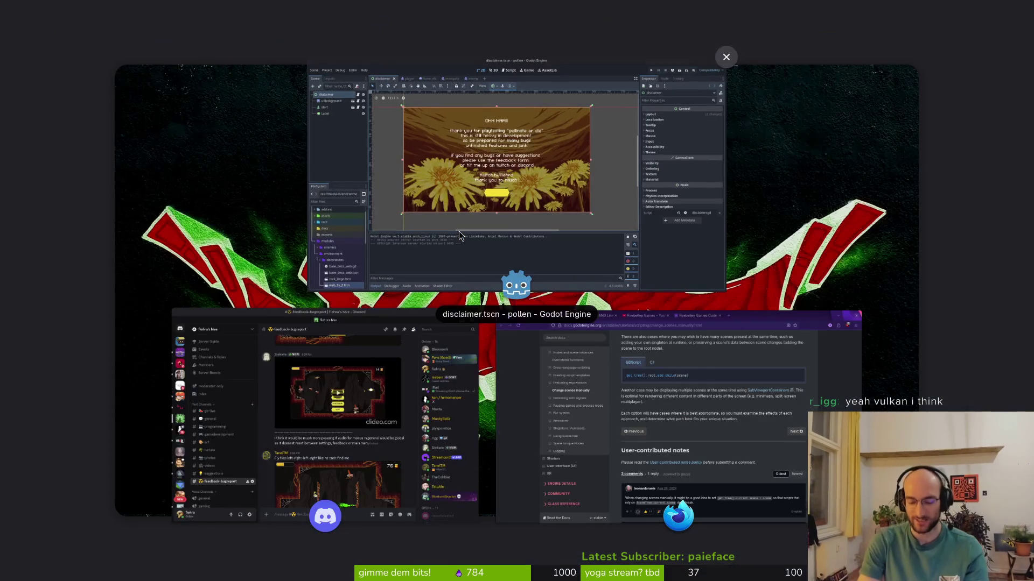
key(super)
key(super+Return)
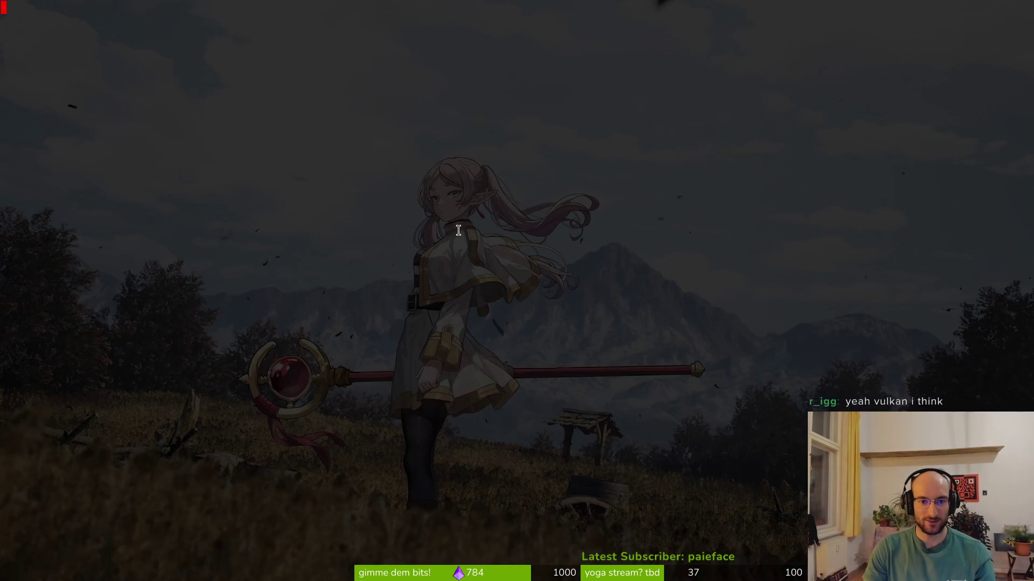
text(cd dev/rush/)
key(Return)
text(nvim)
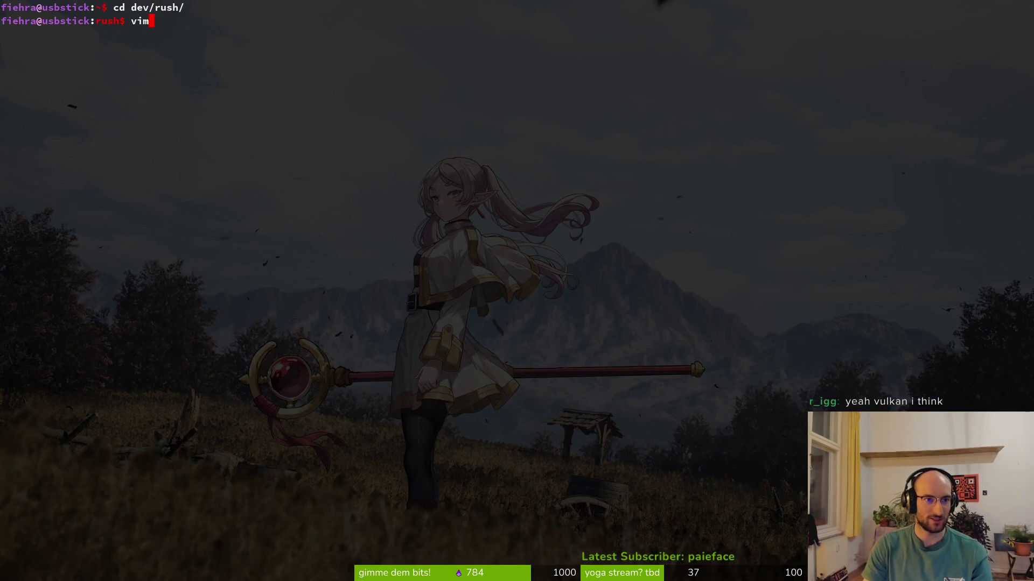
key(Return)
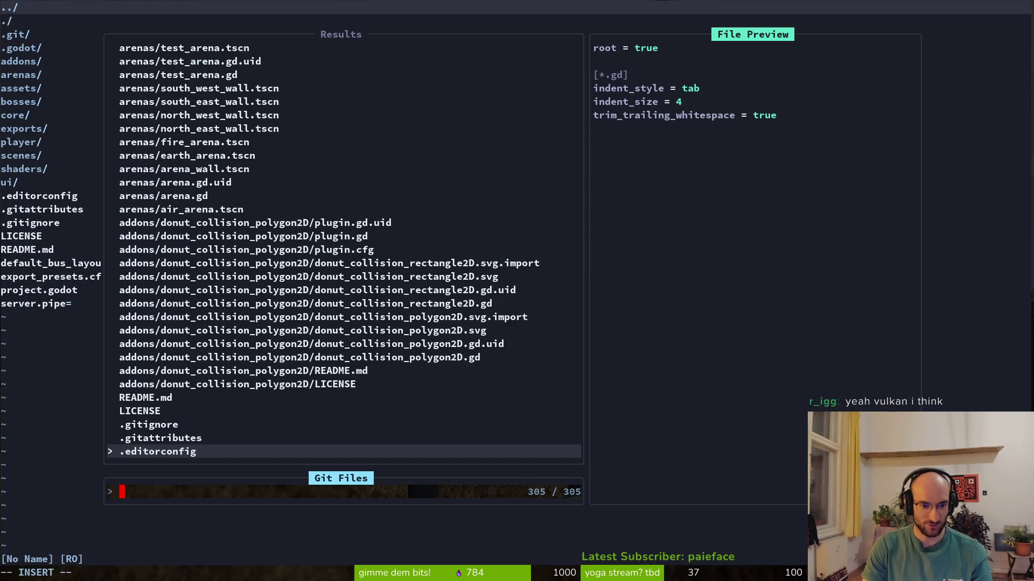
Step: Close the Telescope picker and open core/particle_fx_singleton.gd from the netrw file list
key(Escape)
key(j)
key(j)
key(j)
key(j)
key(j)
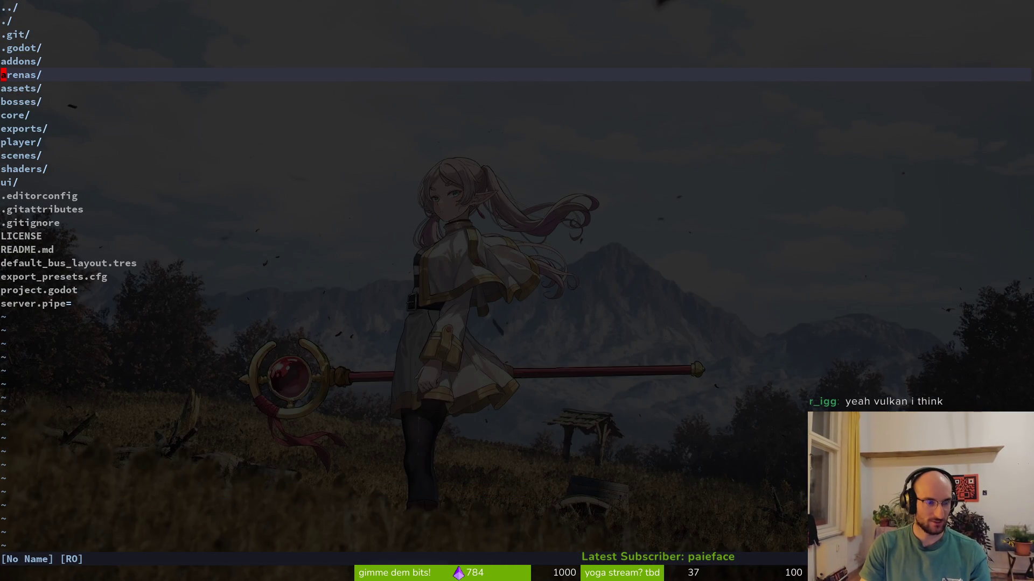
key(j)
key(j)
key(j)
key(j)
key(j)
key(k)
key(k)
key(Return)
key(k)
key(k)
key(k)
key(k)
key(j)
key(j)
key(j)
key(j)
key(j)
key(j)
key(j)
key(j)
key(j)
key(j)
key(k)
key(Return)
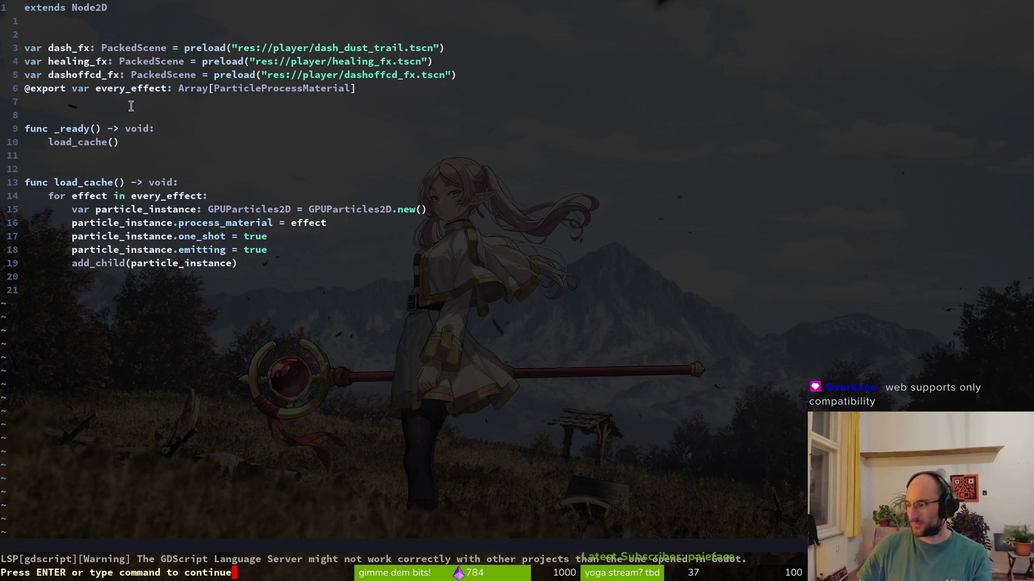
key(alt+Tab)
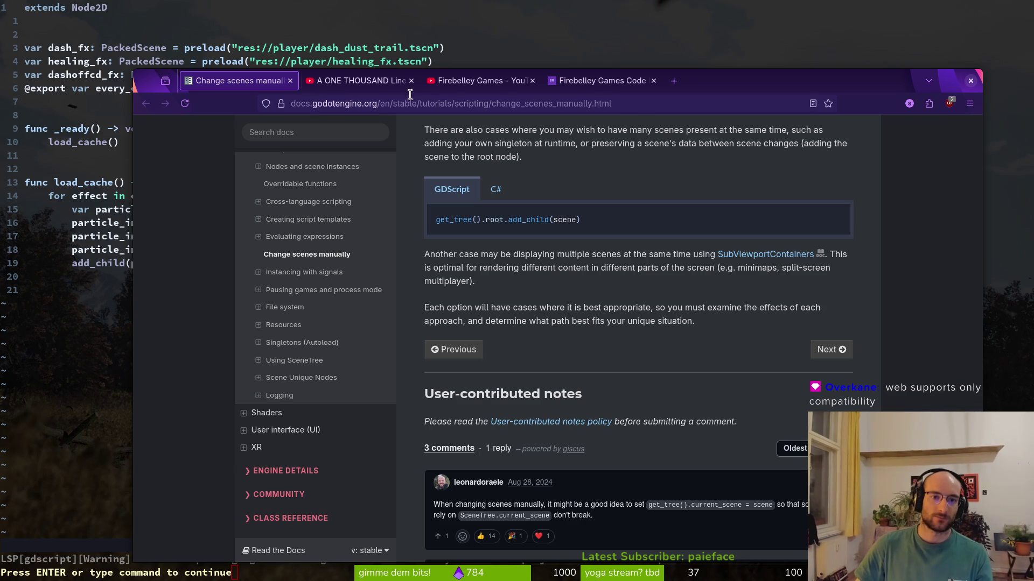
Step: Play the code review video and skip ahead to about 10:56
click(361, 80)
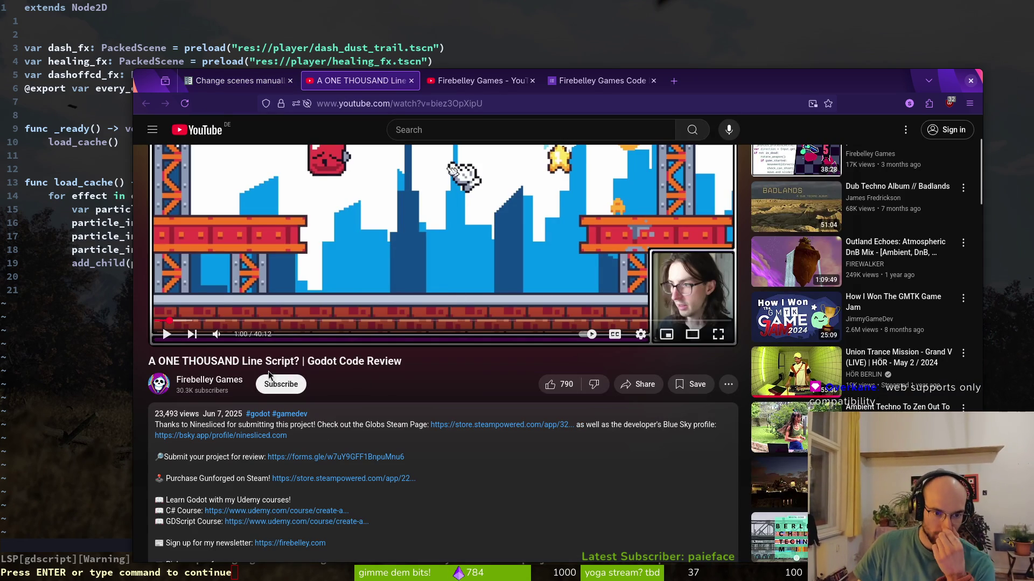
scroll(445, 411, up, 3)
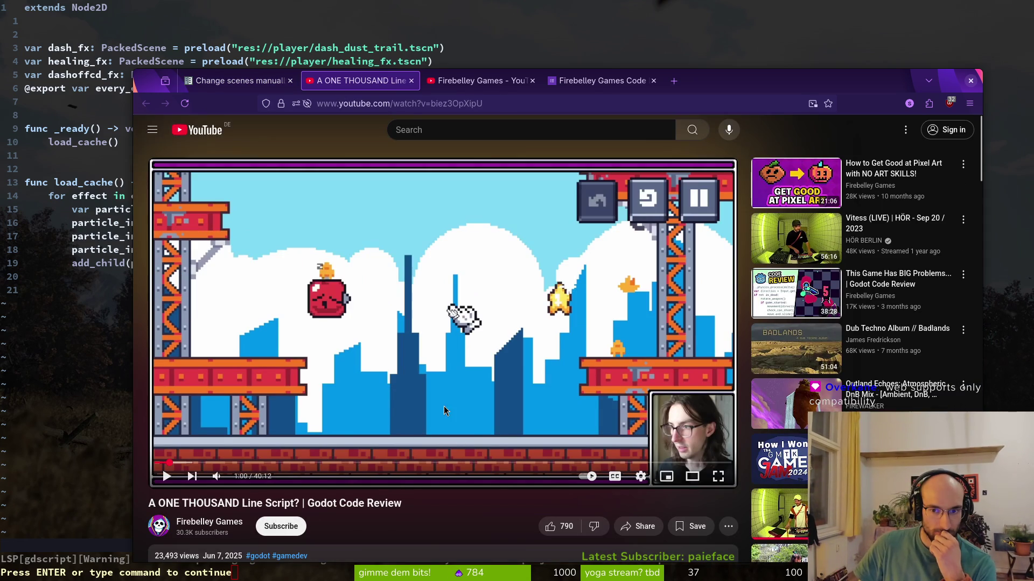
click(442, 337)
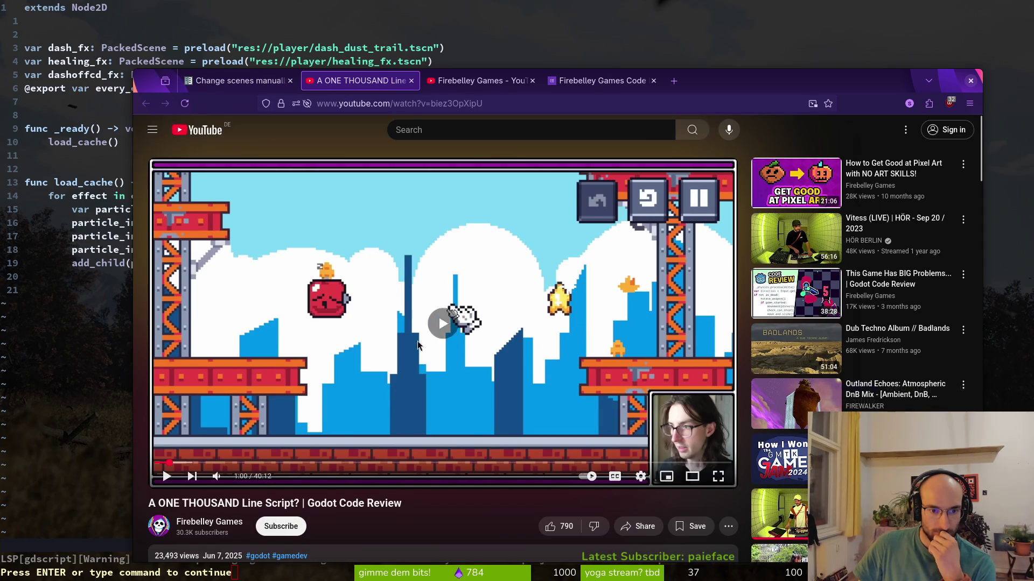
click(313, 463)
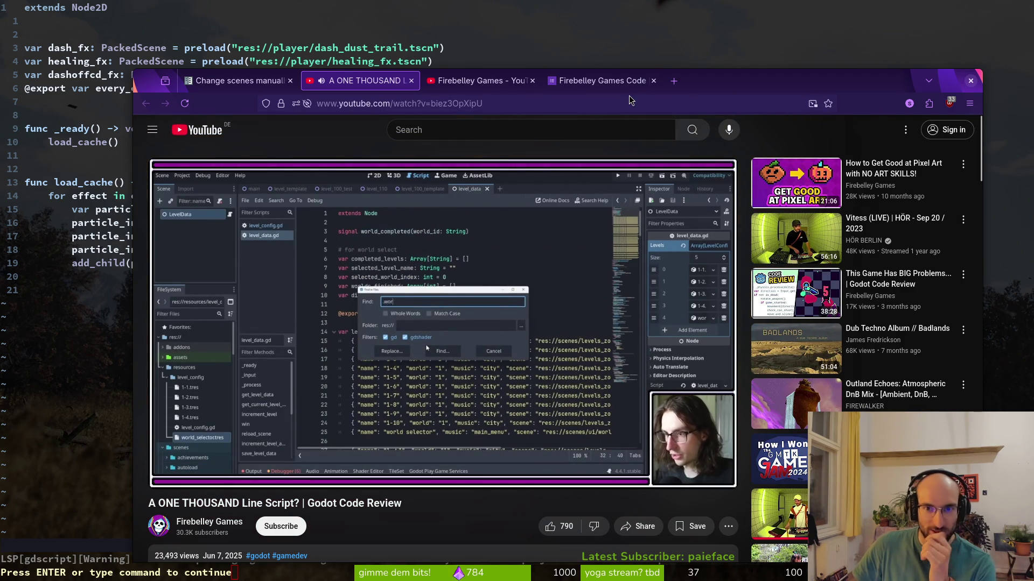
key(ctrl+t)
text(firebe)
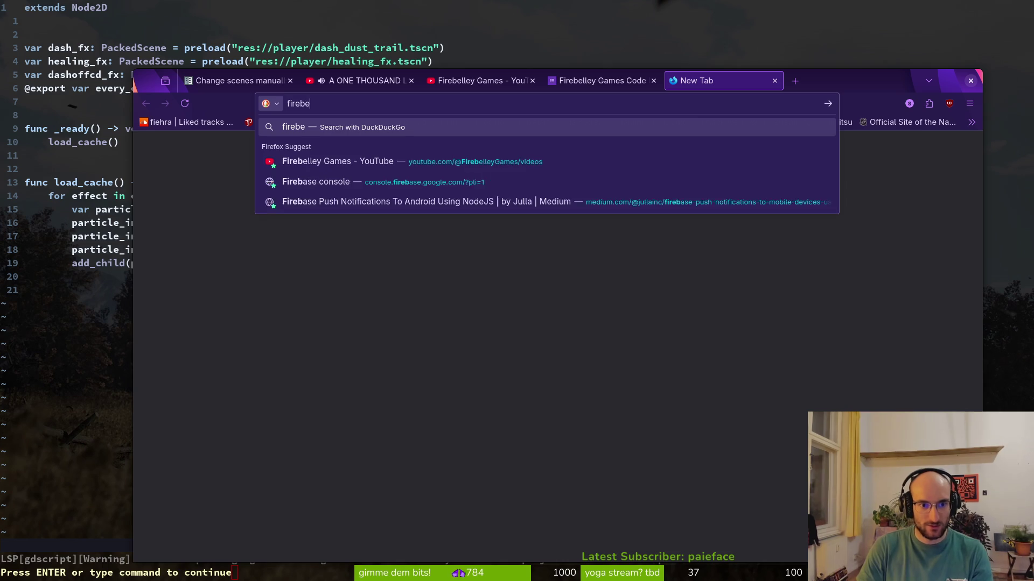
key(ctrl+w)
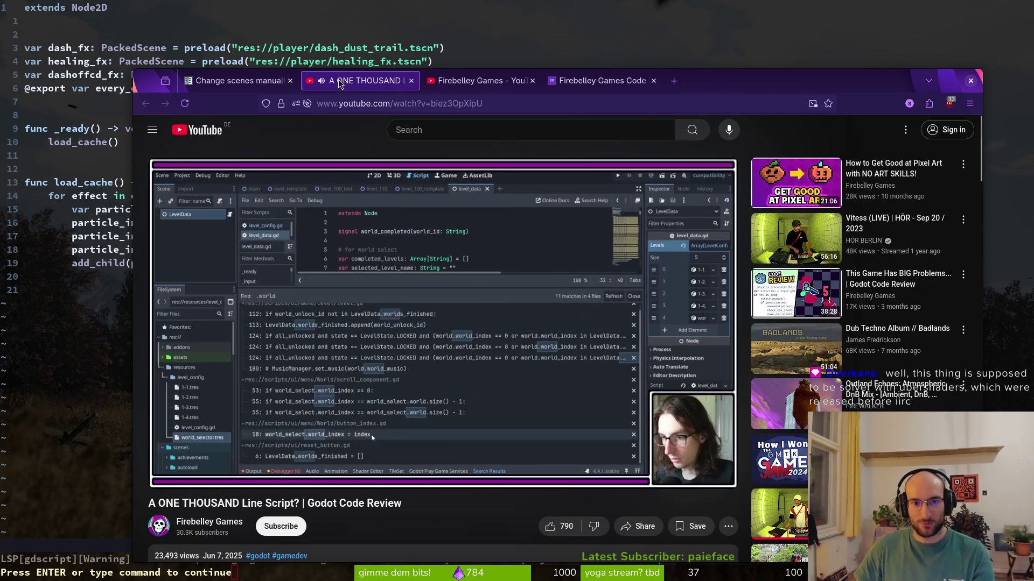
Step: Read through the video's comments, then close the code review video tab
scroll(415, 515, down, 2)
scroll(415, 515, down, 6)
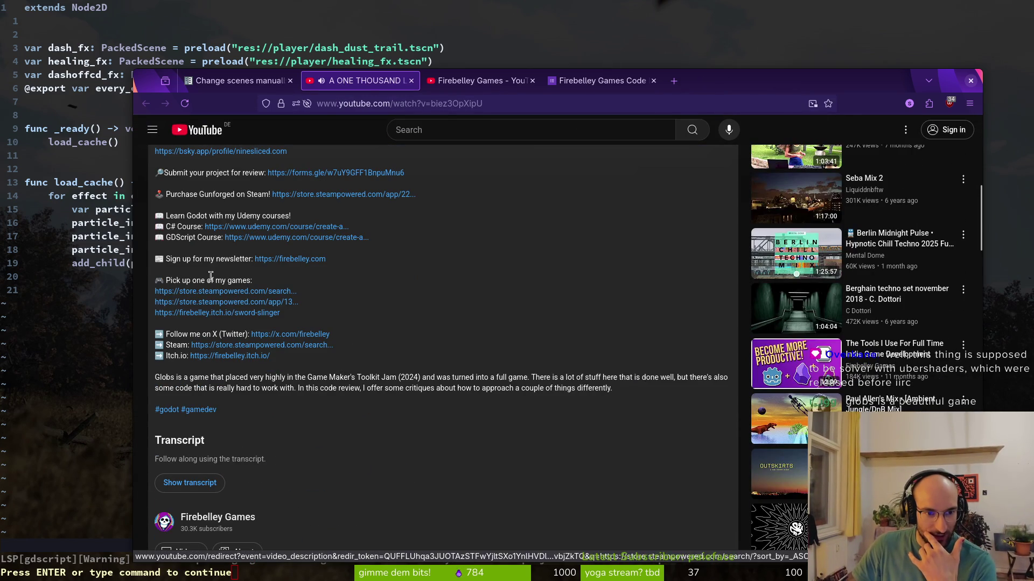
scroll(271, 412, down, 3)
scroll(272, 412, down, 5)
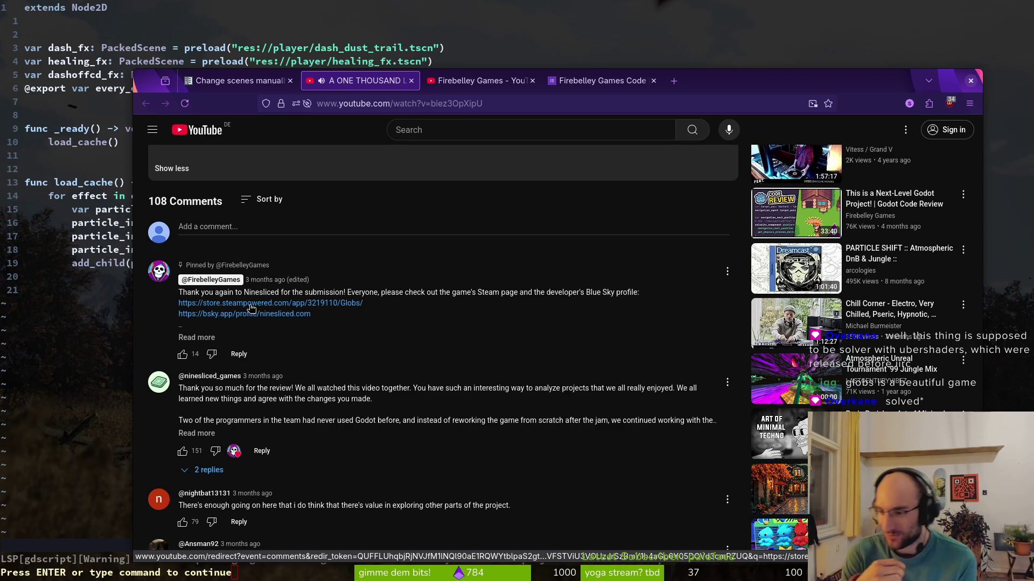
click(411, 81)
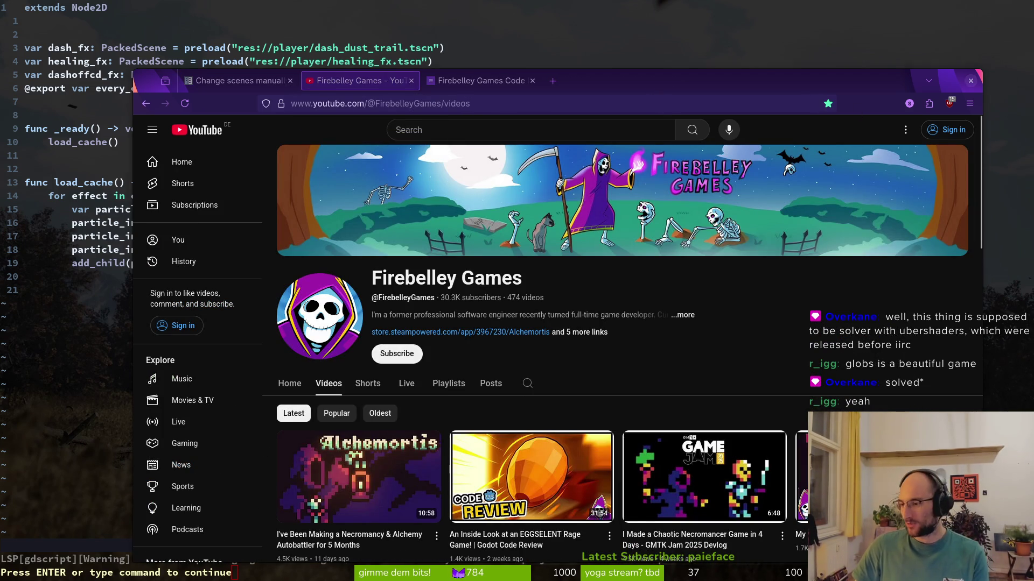
Step: Back in Godot, reopen Project > Export showing the Linux preset
key(alt+Tab)
click(49, 33)
click(70, 102)
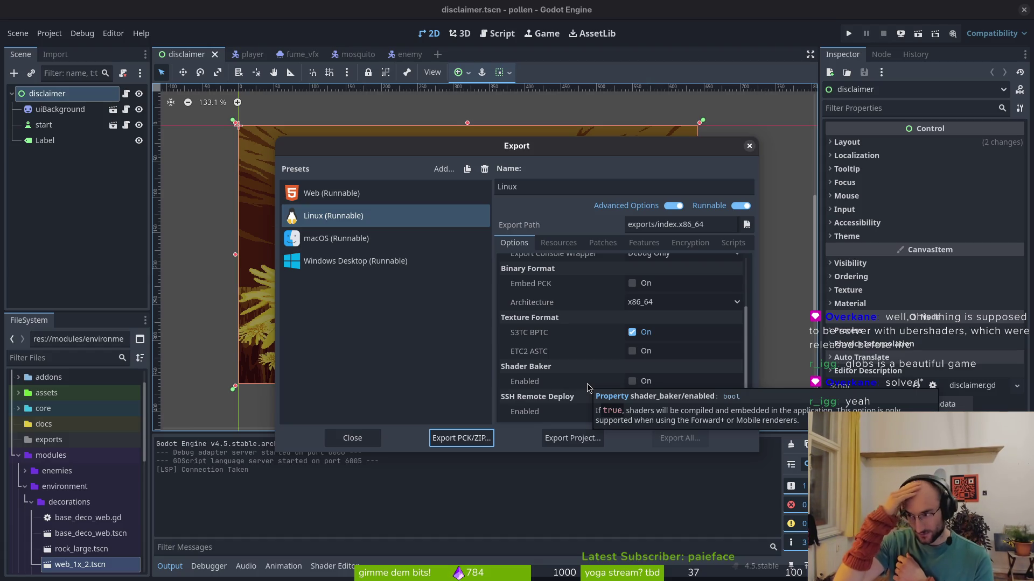
key(super)
click(529, 371)
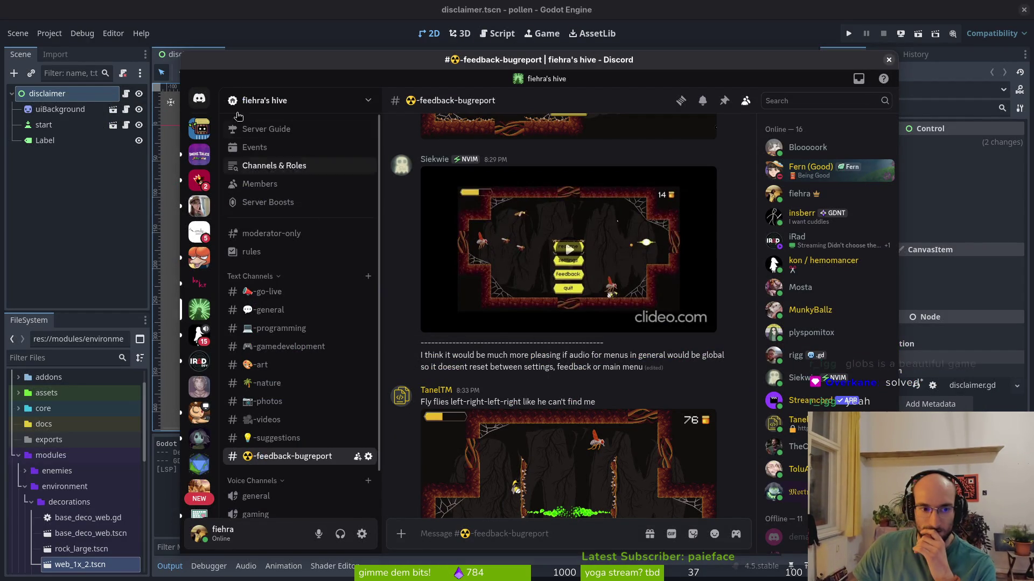
key(alt+Tab)
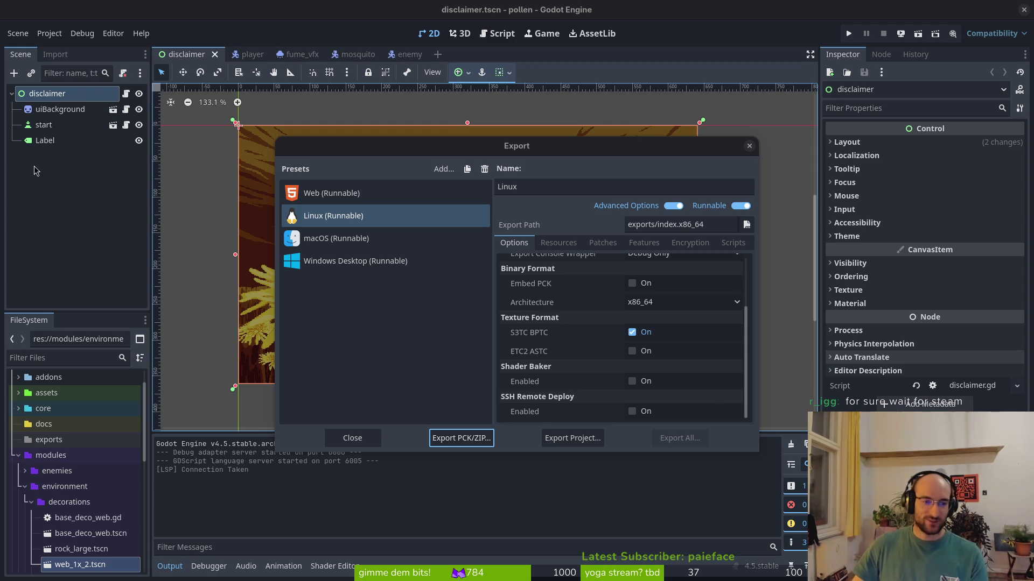
key(alt+Tab)
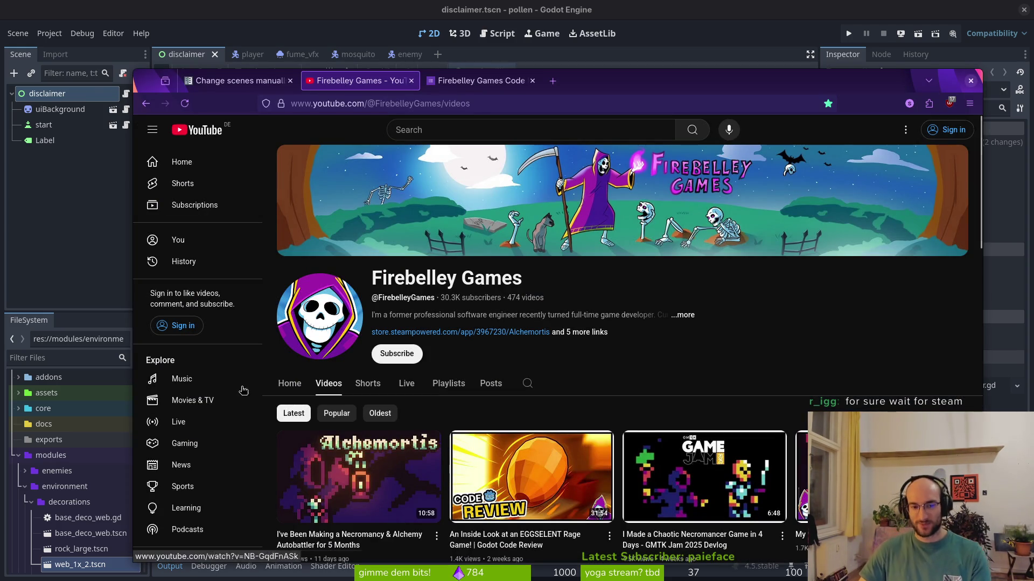
scroll(547, 379, down, 5)
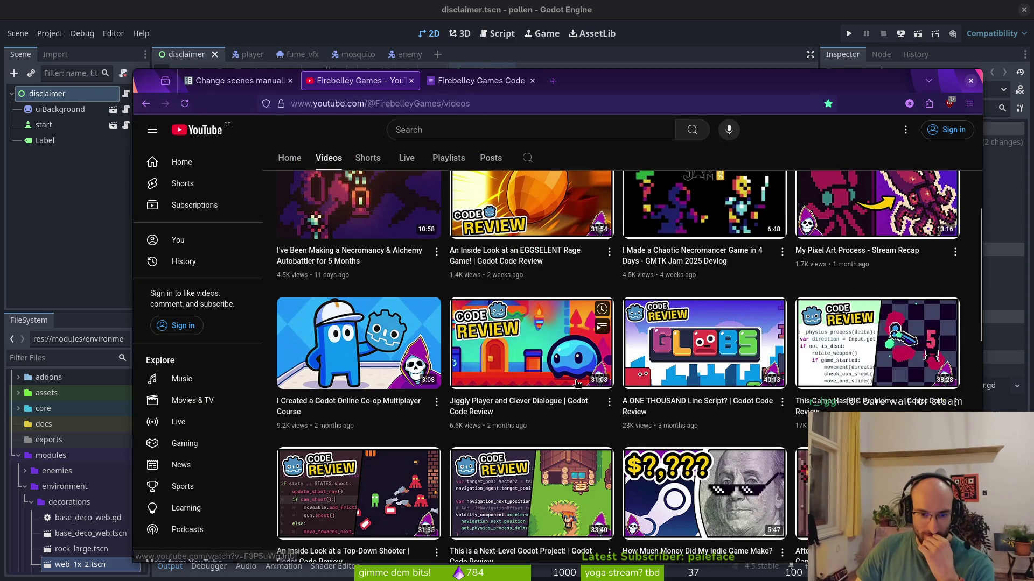
scroll(560, 377, up, 5)
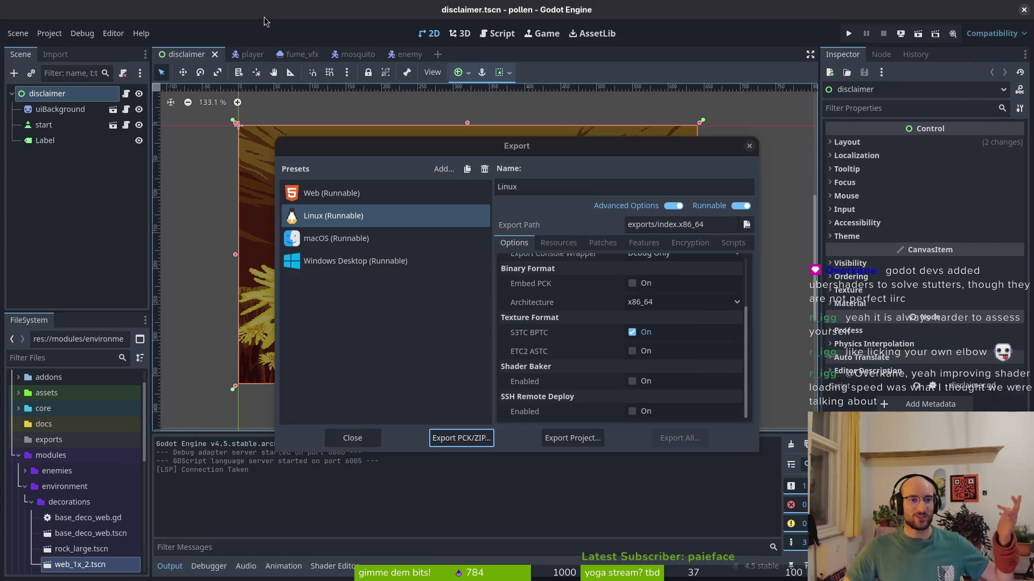
click(264, 18)
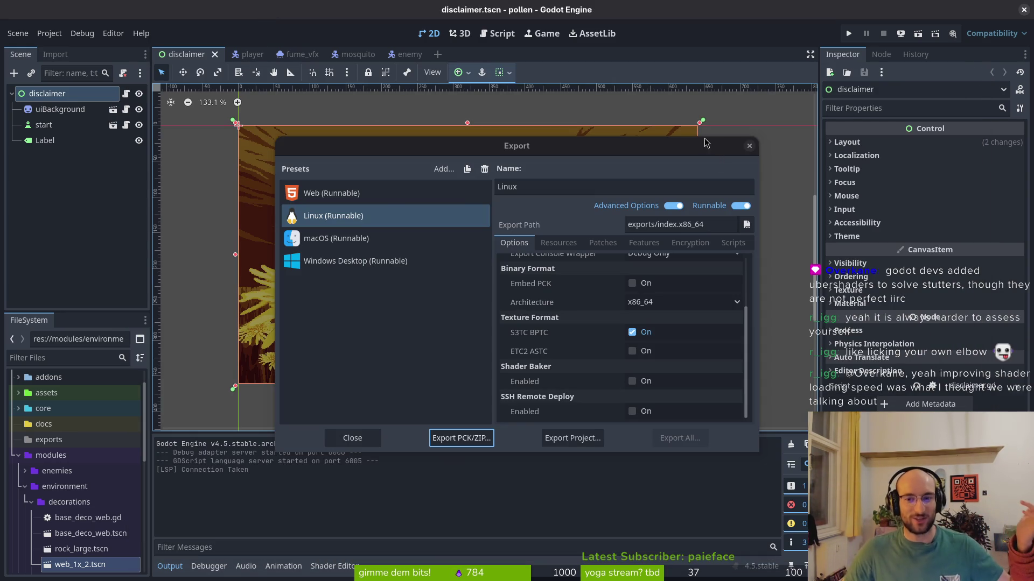
Step: Close the Export dialog and the player, fume_vfx, mosquito and enemy scene tabs
click(748, 146)
middle_click(249, 55)
middle_click(249, 54)
middle_click(249, 54)
middle_click(249, 54)
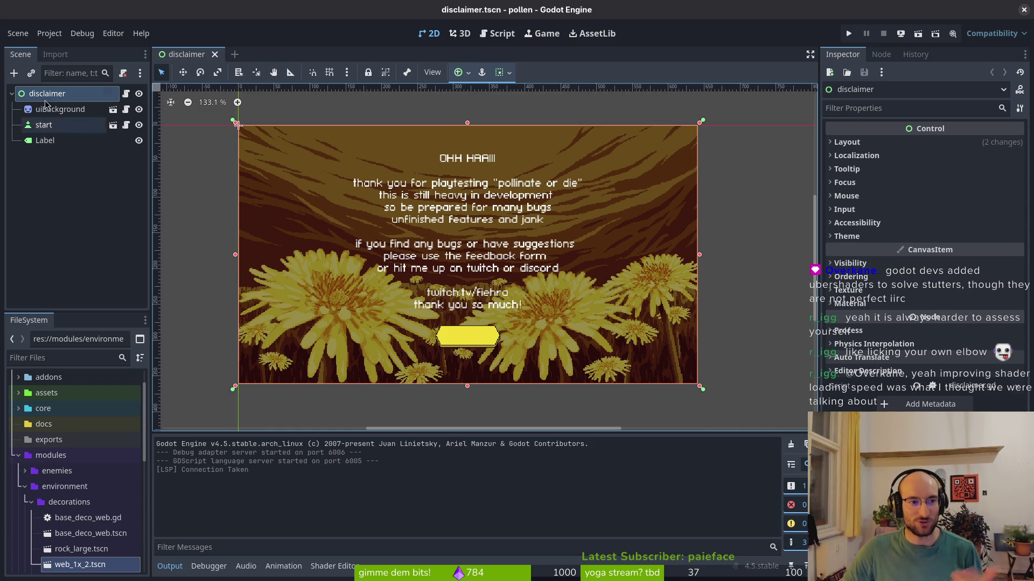
click(12, 95)
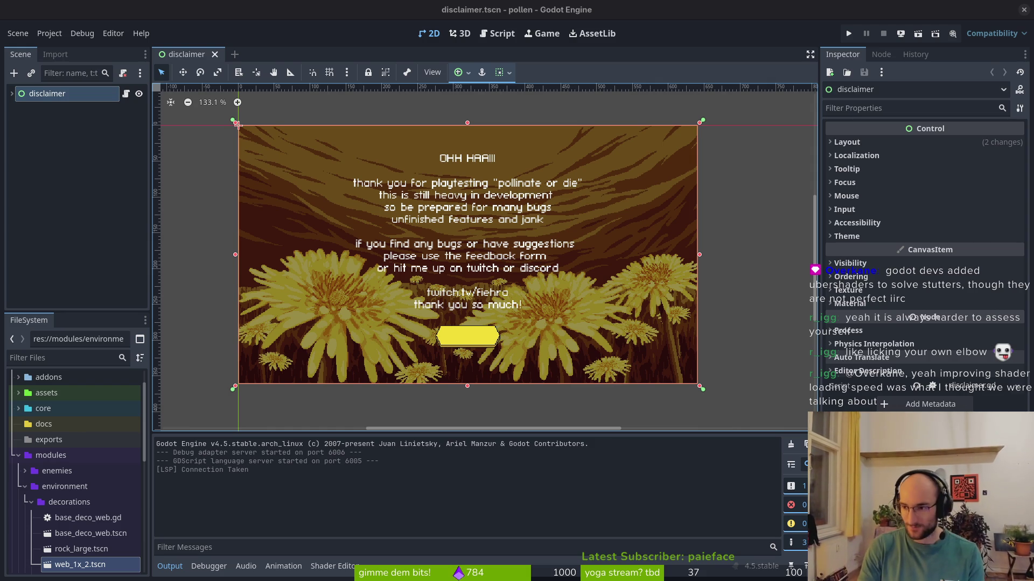
Step: Open enemy.tscn with Quick Open
key(alt+shift+o)
text(enemy.tscn)
key(Return)
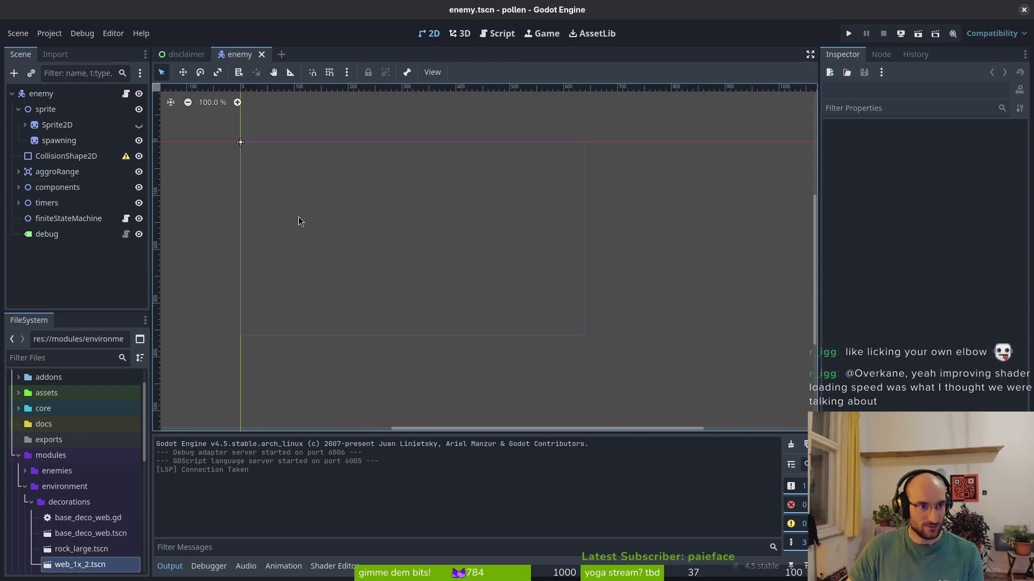
Step: Inspect the hitflash AnimationPlayer under Sprite2D, then close enemy.tscn
click(25, 124)
click(61, 139)
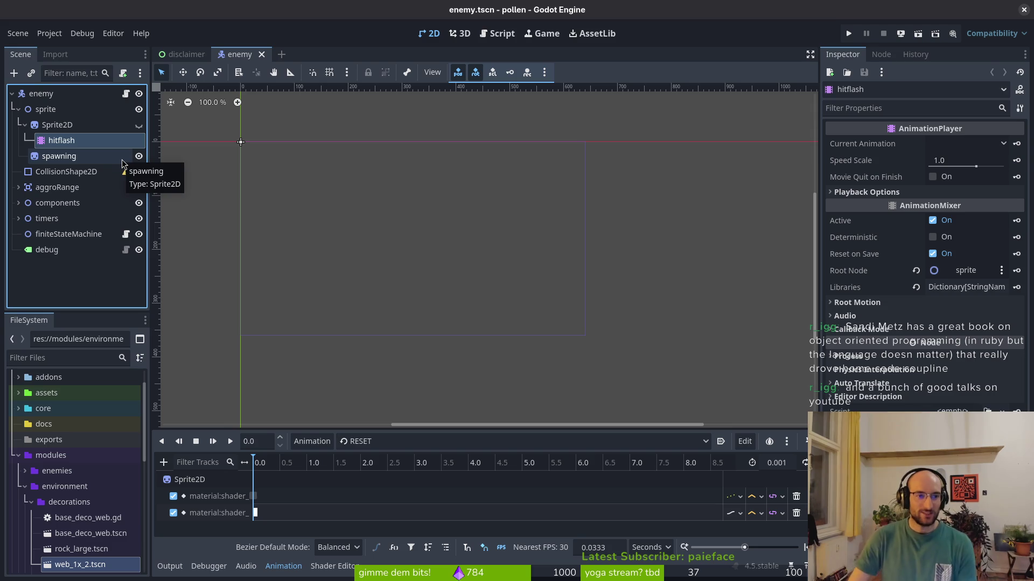
click(18, 110)
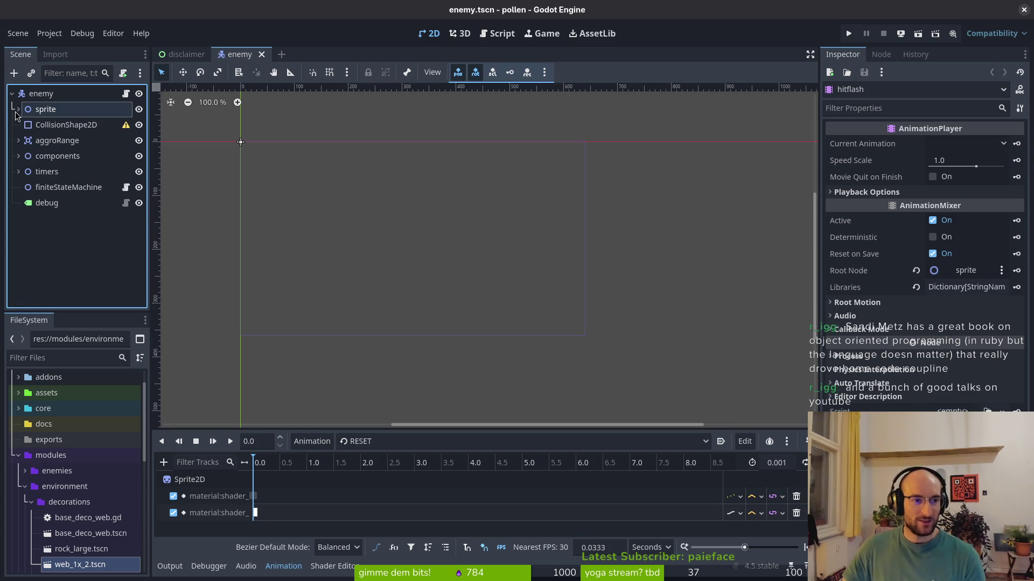
key(ctrl+shift+w)
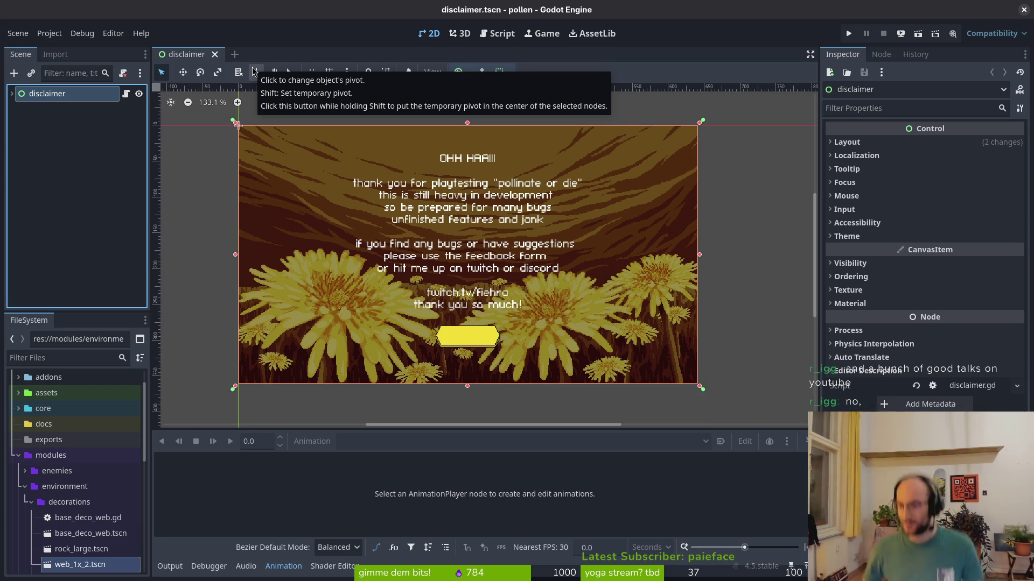
Step: Change Display > Window stretch Scale Mode from integer to fractional, then run the project
click(34, 147)
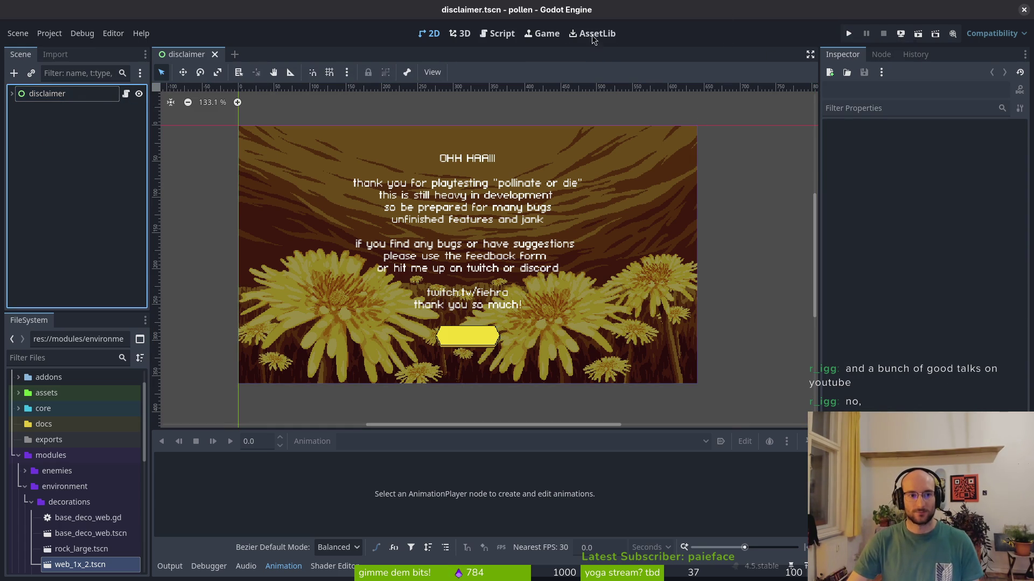
click(50, 33)
click(54, 48)
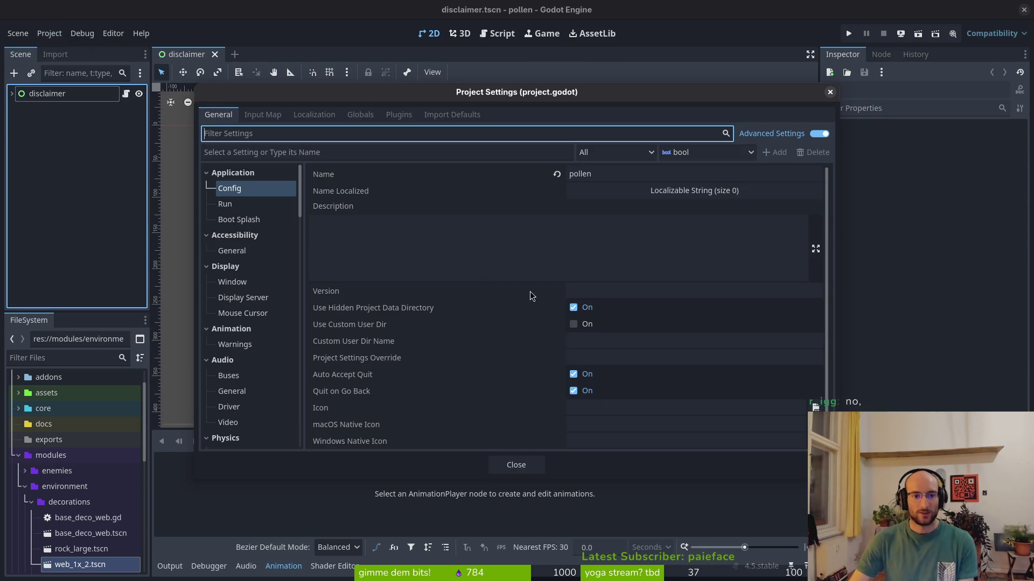
click(243, 286)
scroll(664, 327, down, 10)
click(597, 302)
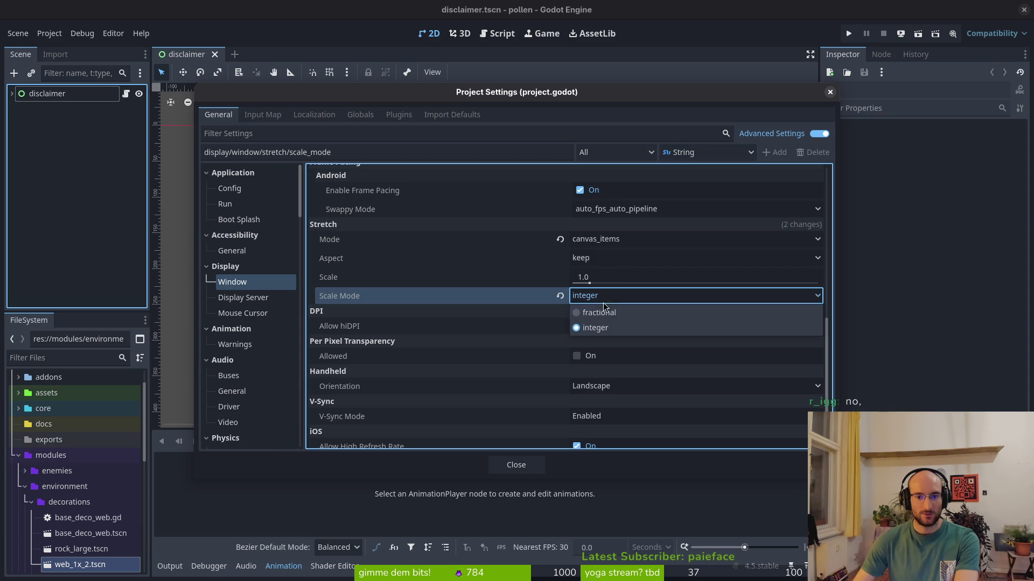
click(611, 315)
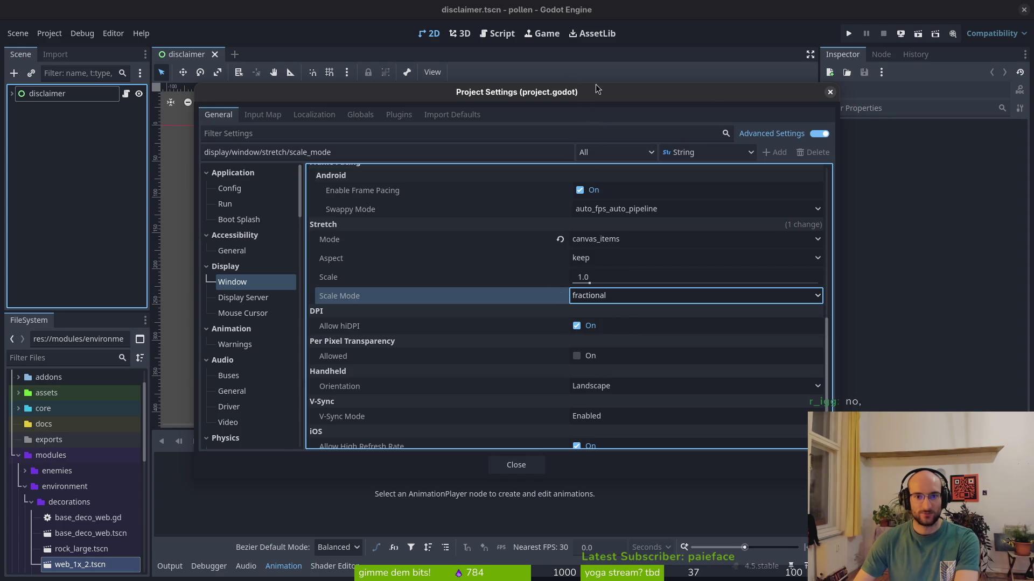
click(516, 465)
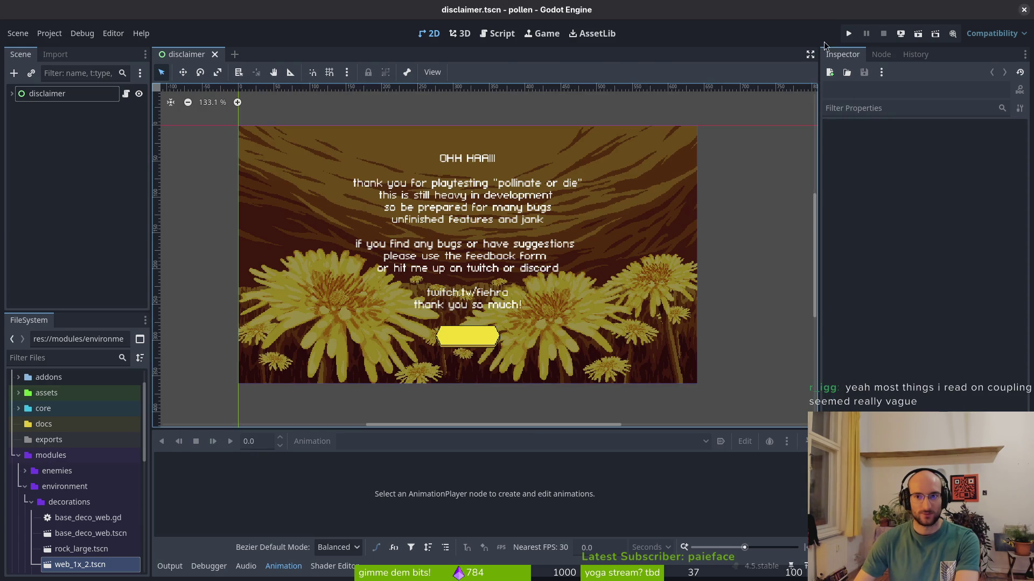
click(848, 35)
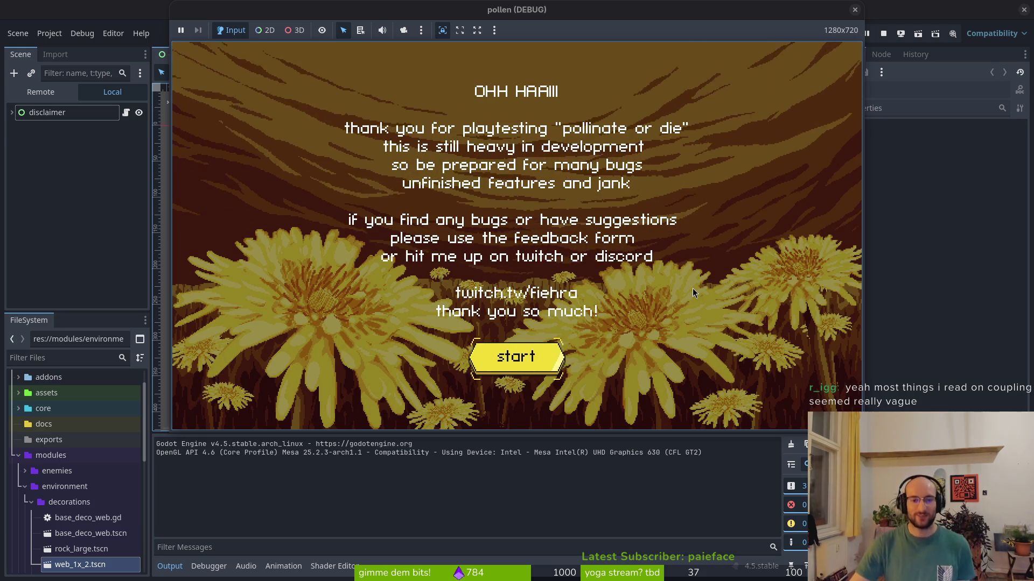
Step: Maximize the pollen game window and stretch its view, then bring Firefox's Firebelley Games page forward
key(super+Up)
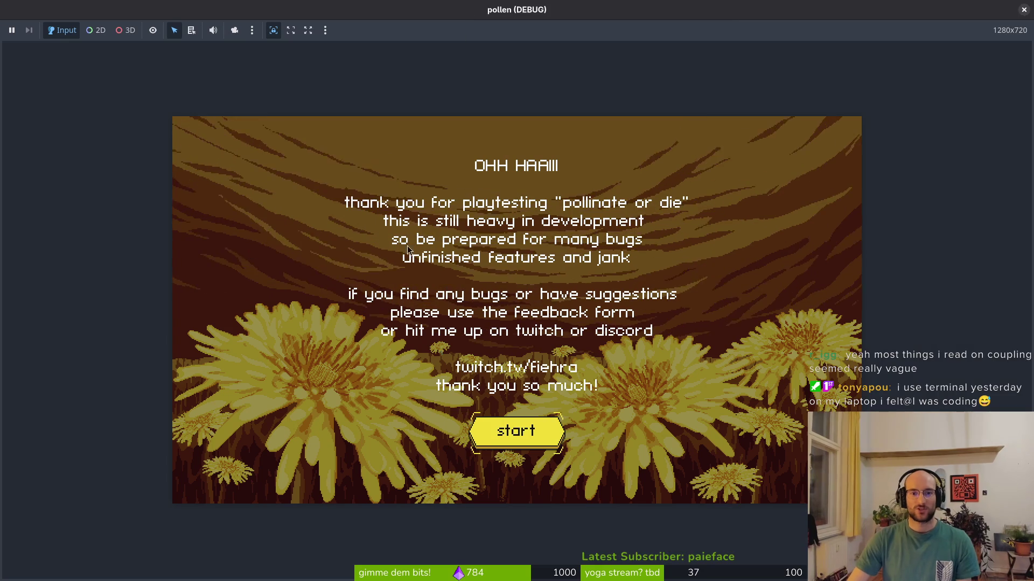
click(273, 32)
click(307, 31)
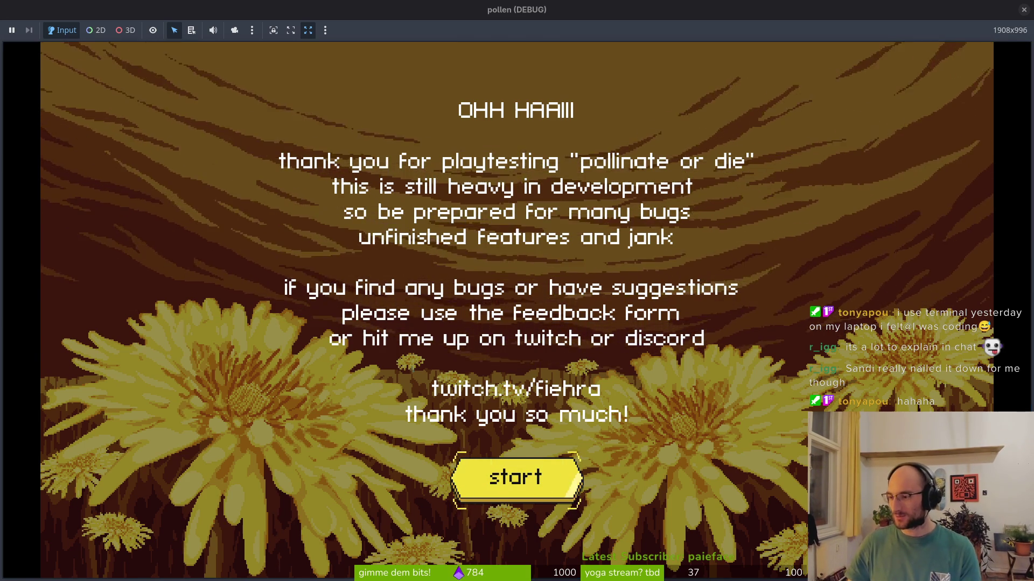
key(alt+Tab)
click(445, 129)
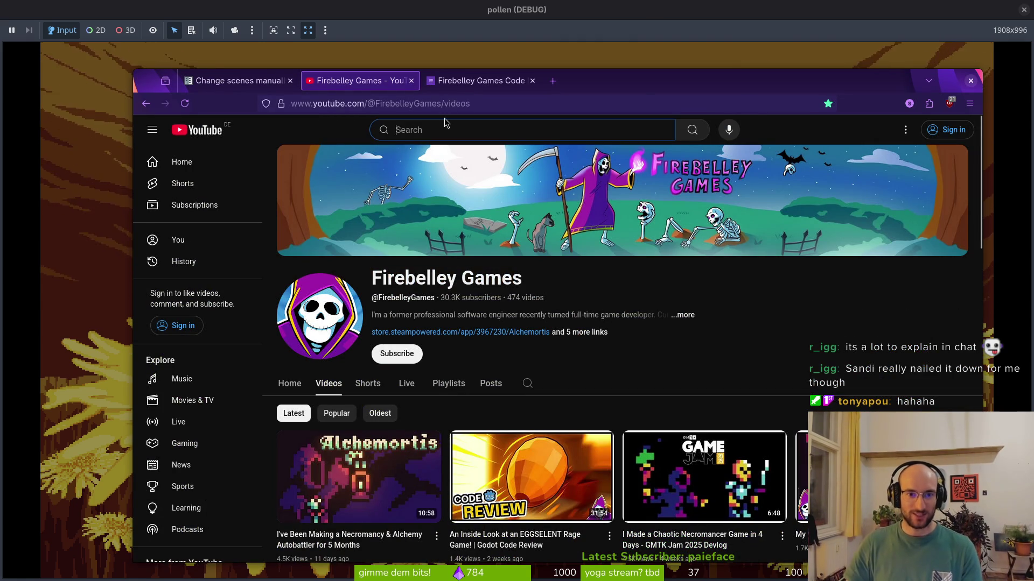
Step: Search YouTube for 'sandi metz' and scroll through the results
text(sandi mettz)
key(Left)
key(BackSpace)
key(Return)
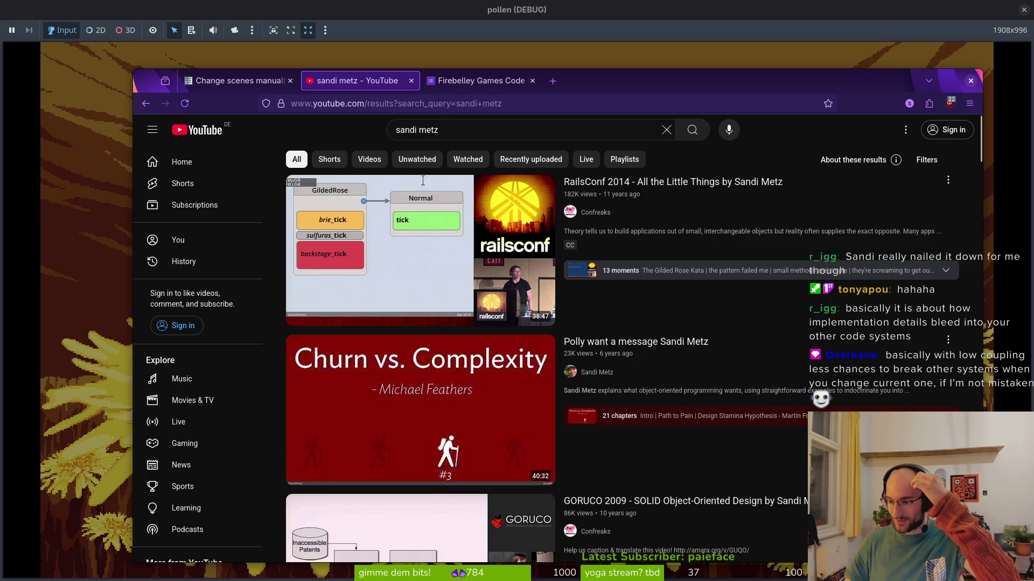
mouse_move(585, 242)
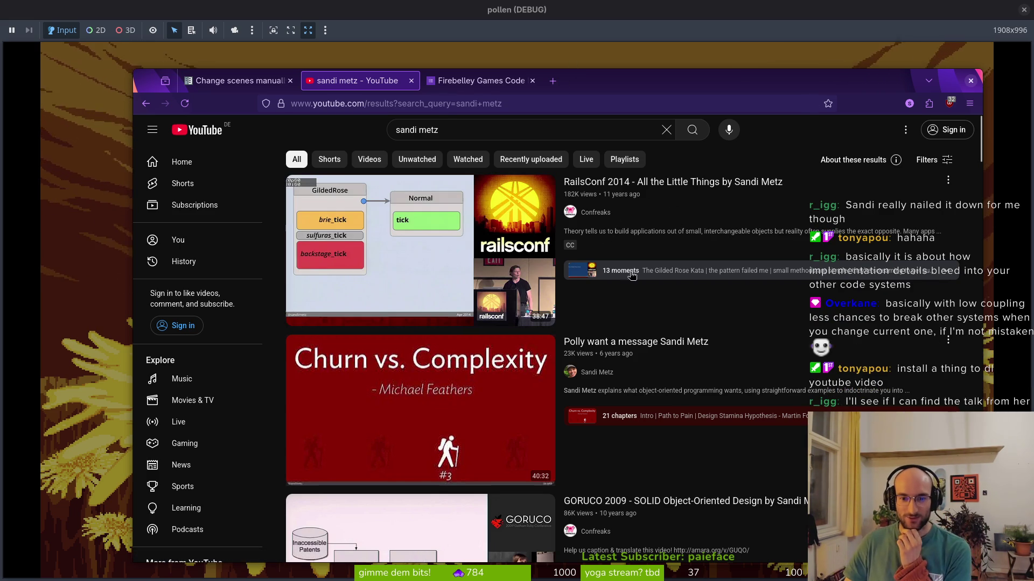
mouse_move(533, 313)
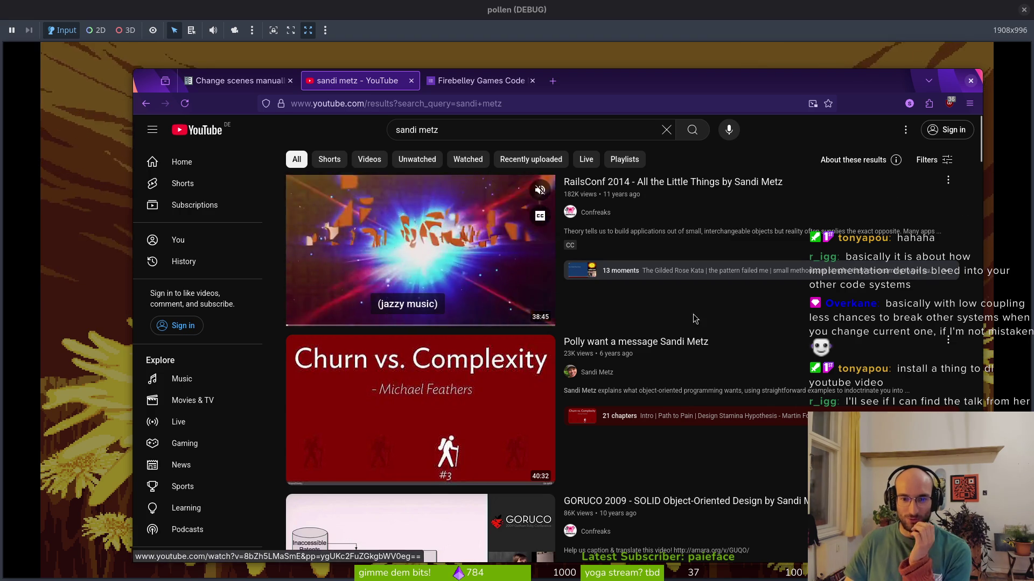
scroll(698, 334, down, 3)
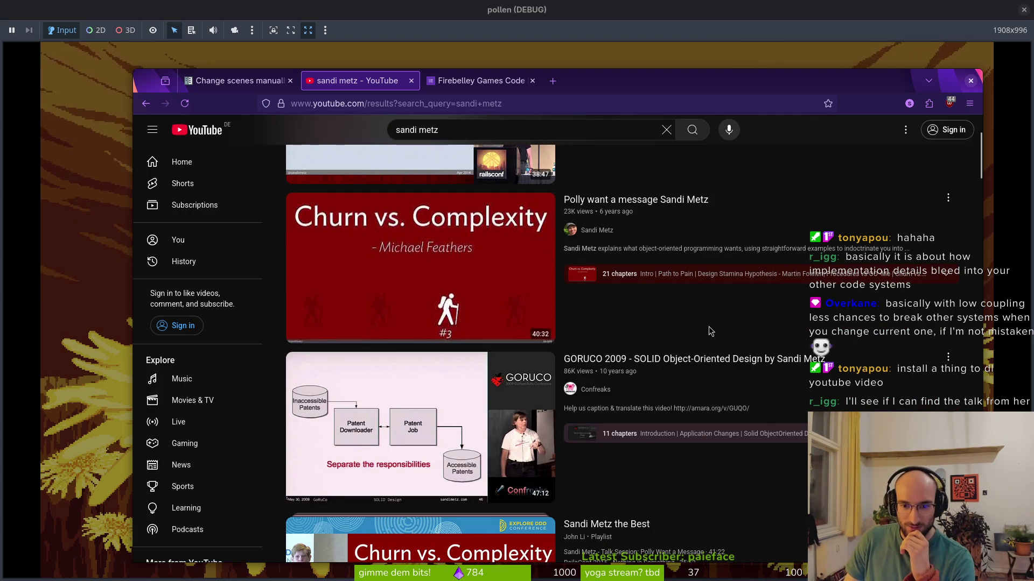
scroll(656, 337, down, 6)
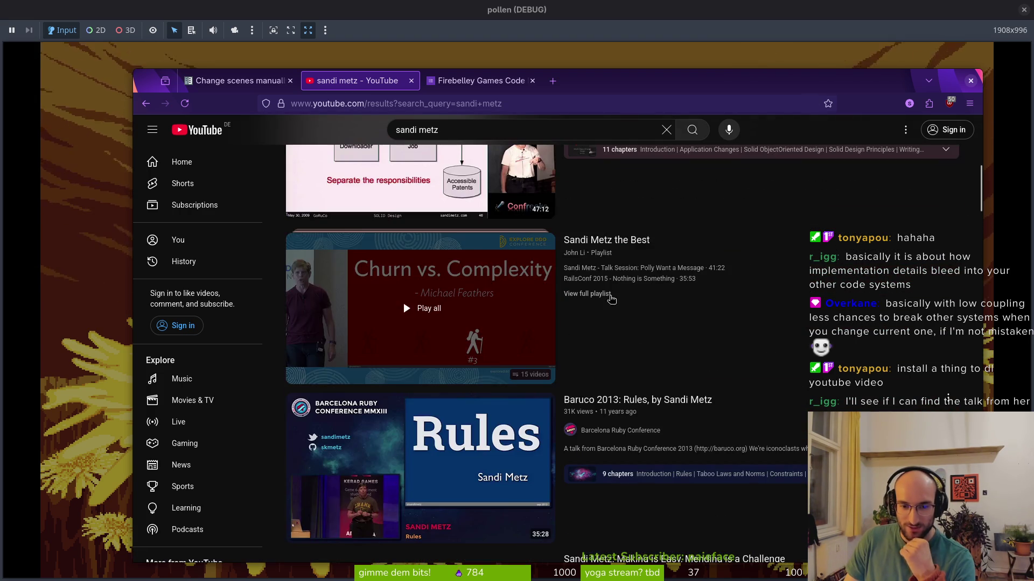
scroll(656, 337, down, 4)
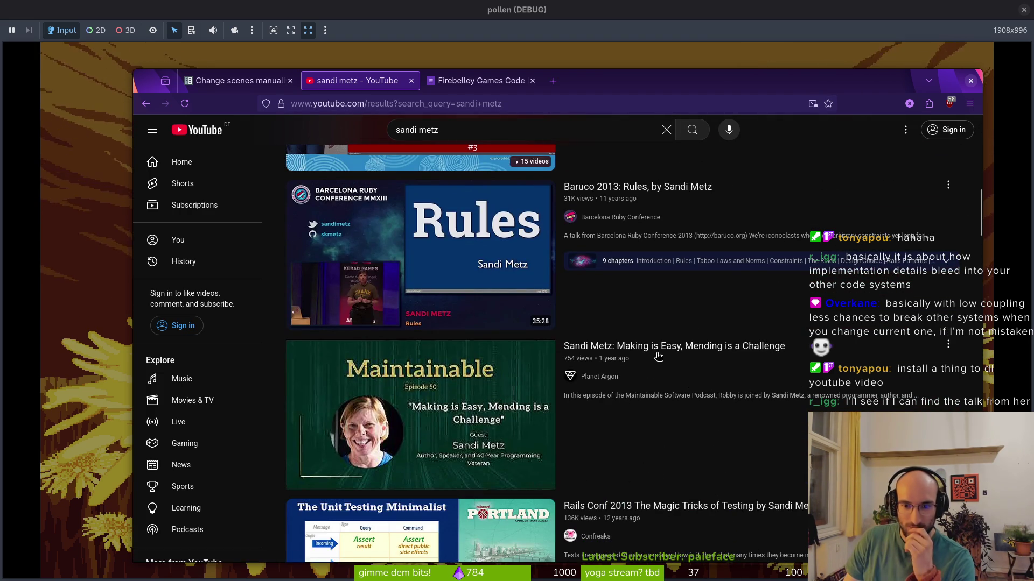
scroll(677, 356, down, 3)
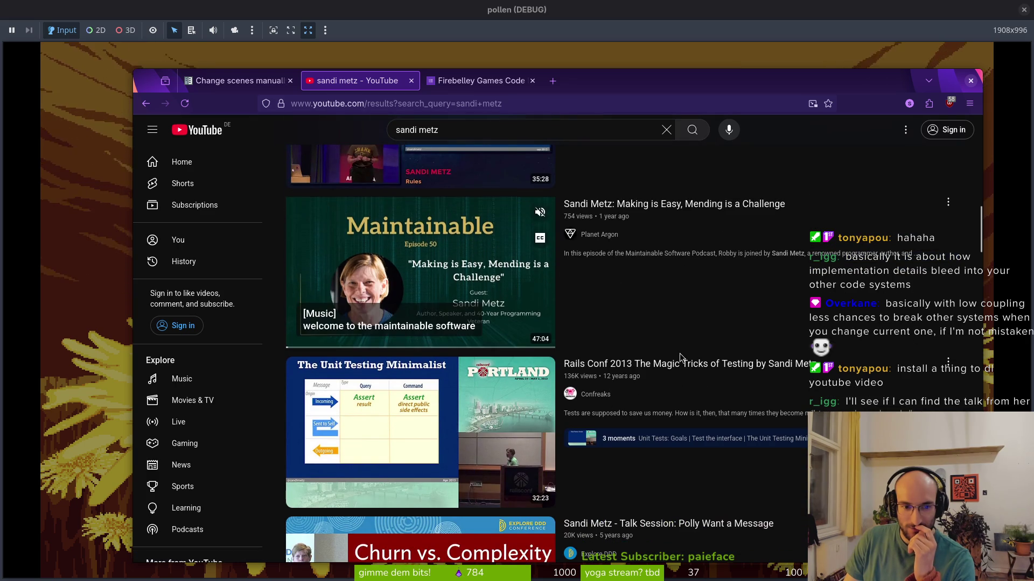
scroll(679, 331, down, 3)
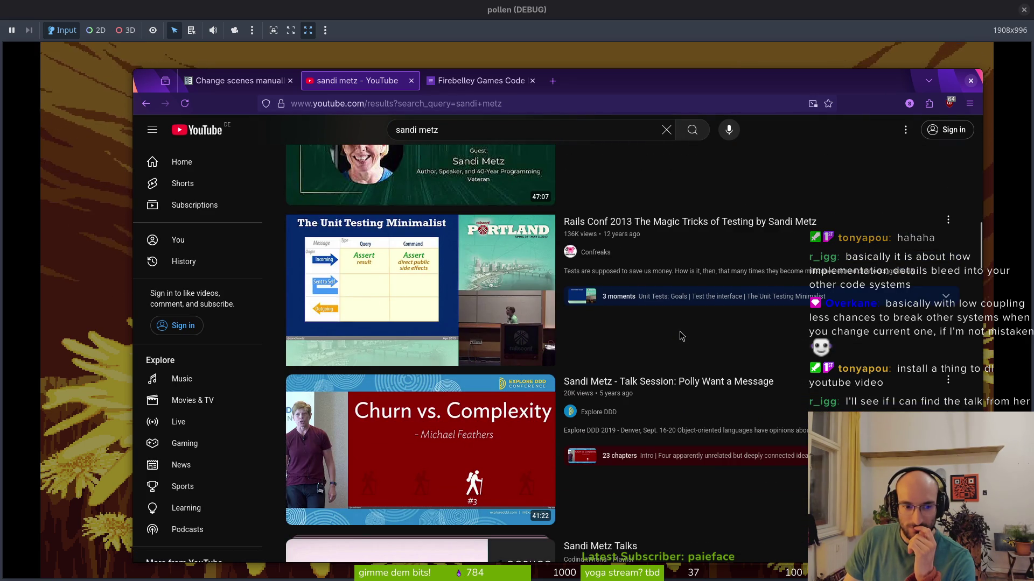
scroll(679, 331, up, 1)
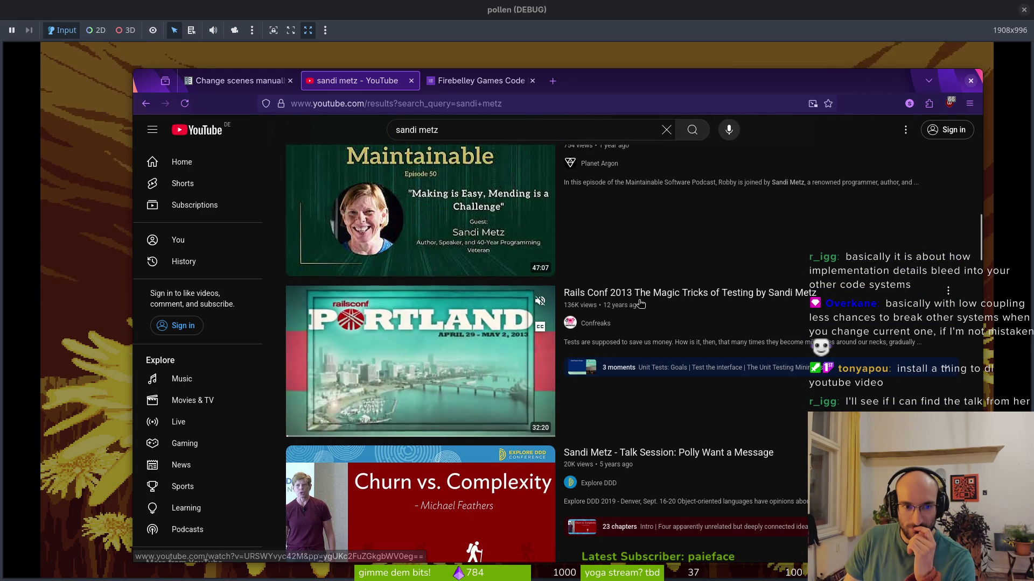
scroll(597, 331, down, 4)
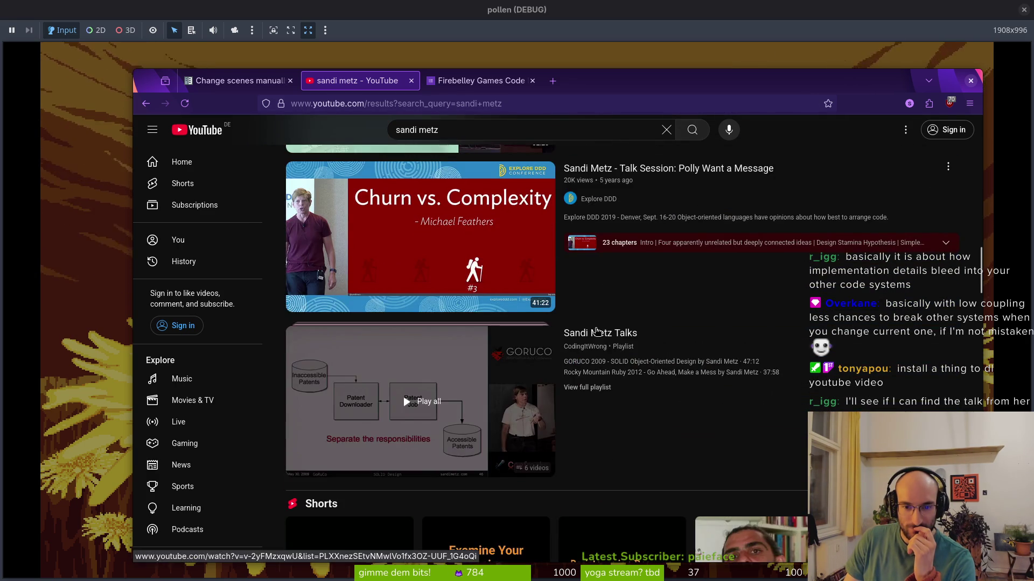
scroll(598, 331, up, 5)
Step: Refine the YouTube search to 'sandi metz coupling'
click(475, 129)
text(cp)
key(BackSpace)
text(pling)
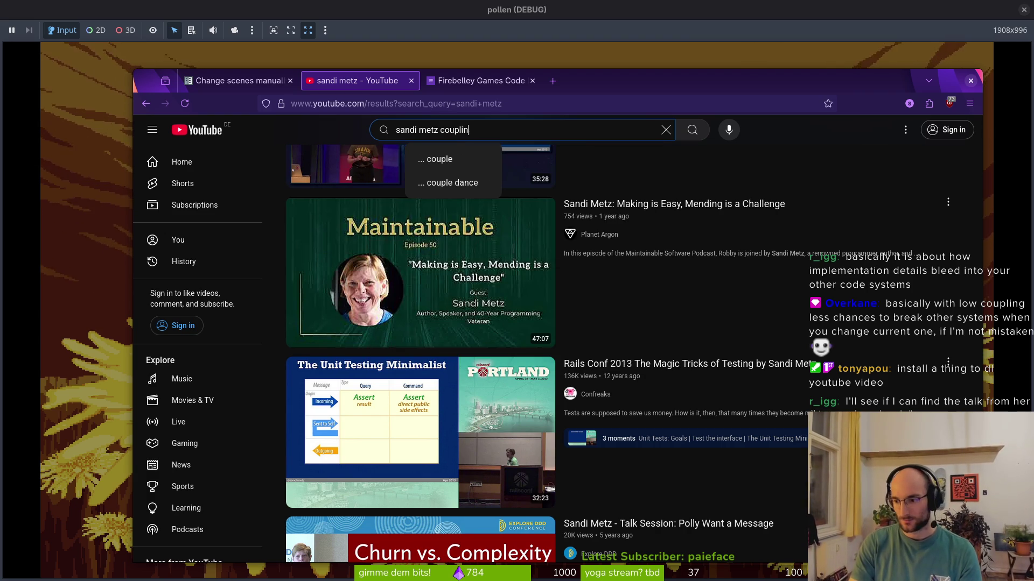
key(Return)
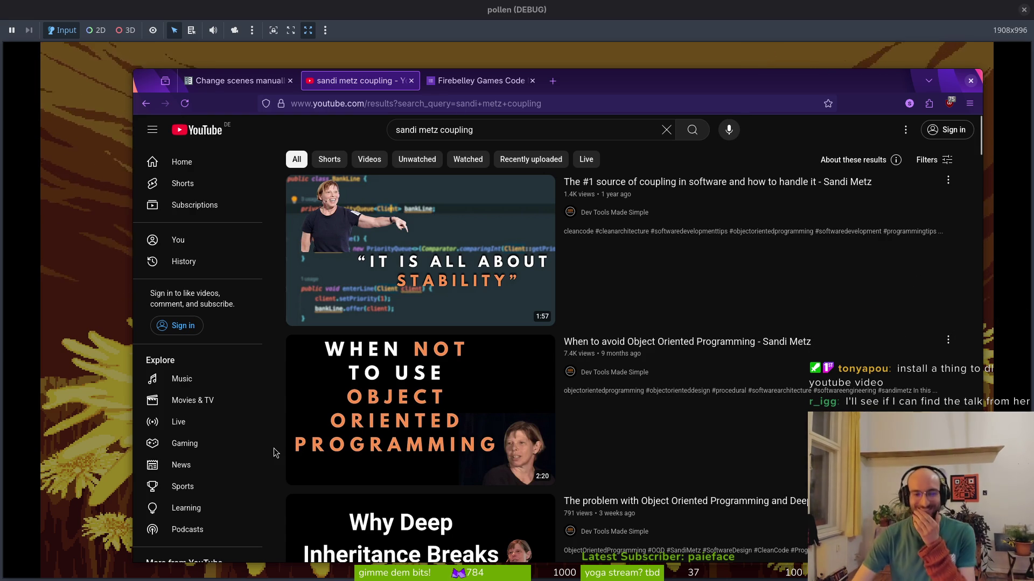
Step: Open Sandi Metz's coupling video in a new tab and start bookmarking it
mouse_move(490, 257)
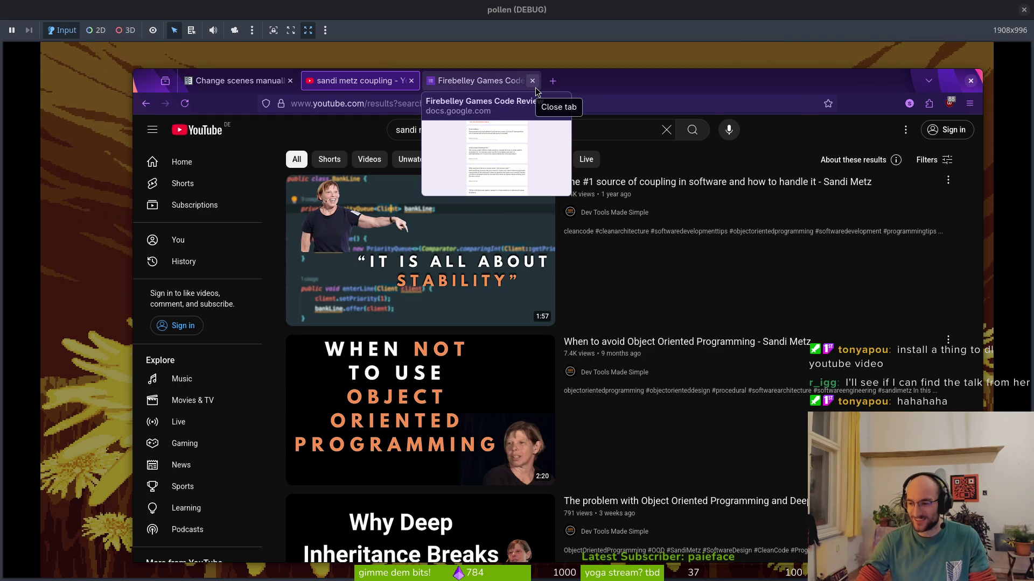
mouse_move(623, 188)
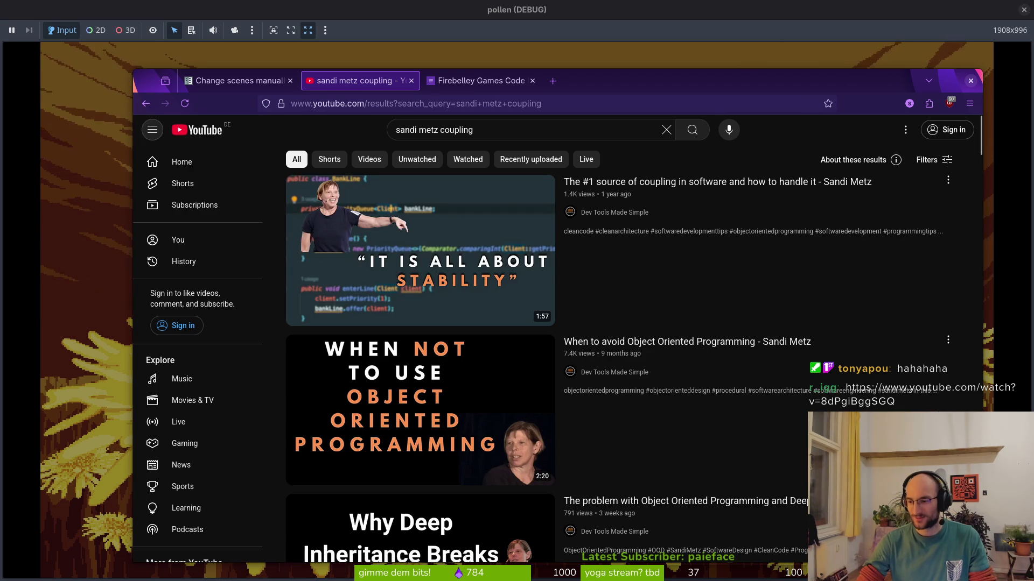
mouse_move(654, 16)
mouse_down()
mouse_move(485, 51)
mouse_move(597, 86)
mouse_up()
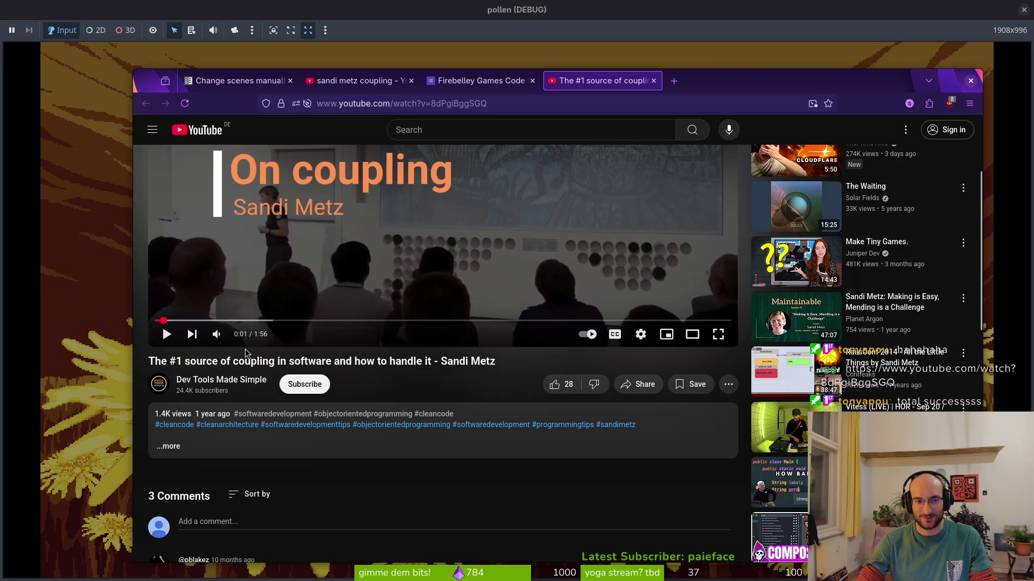
click(828, 103)
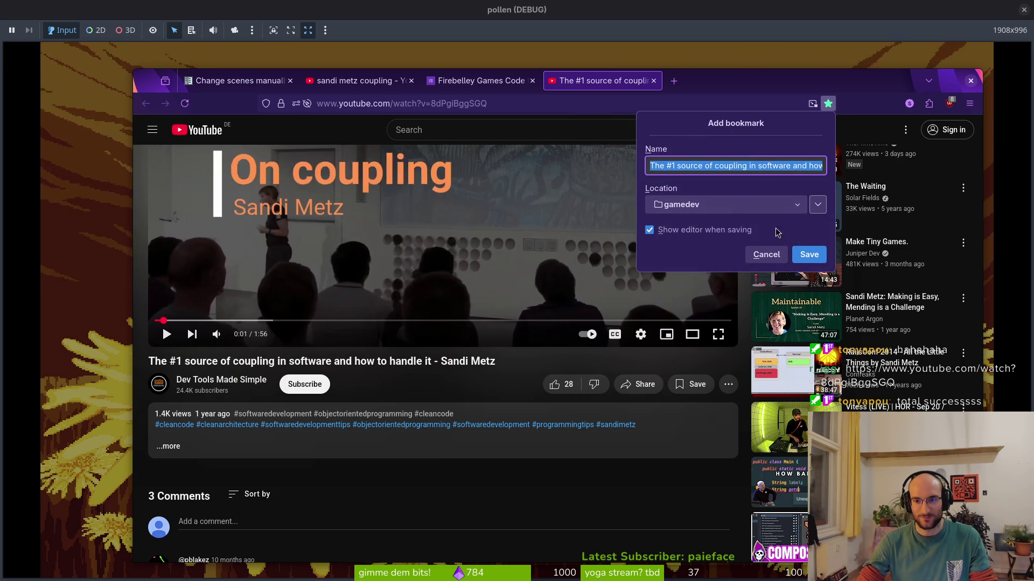
click(758, 204)
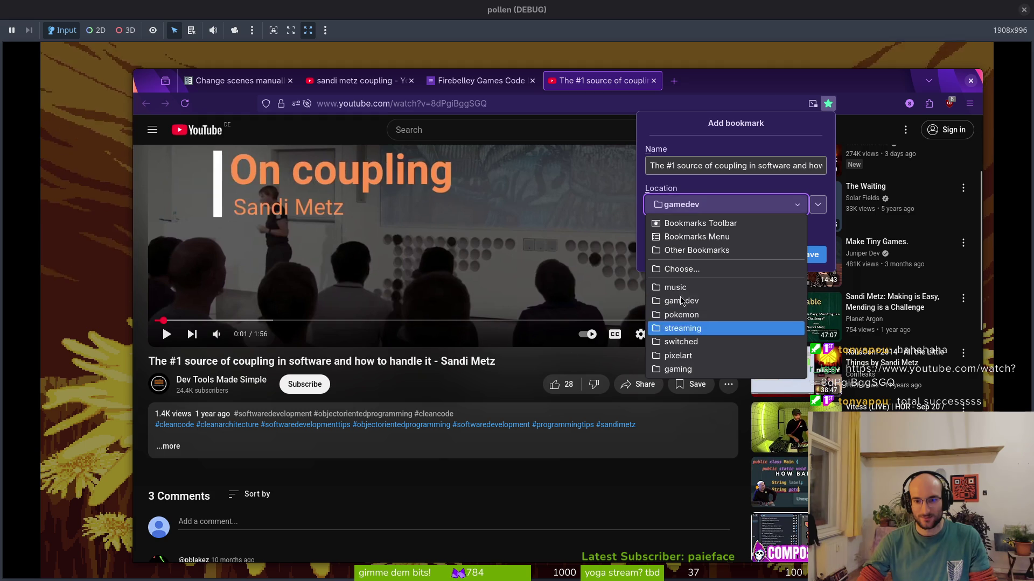
click(682, 269)
scroll(715, 248, down, 2)
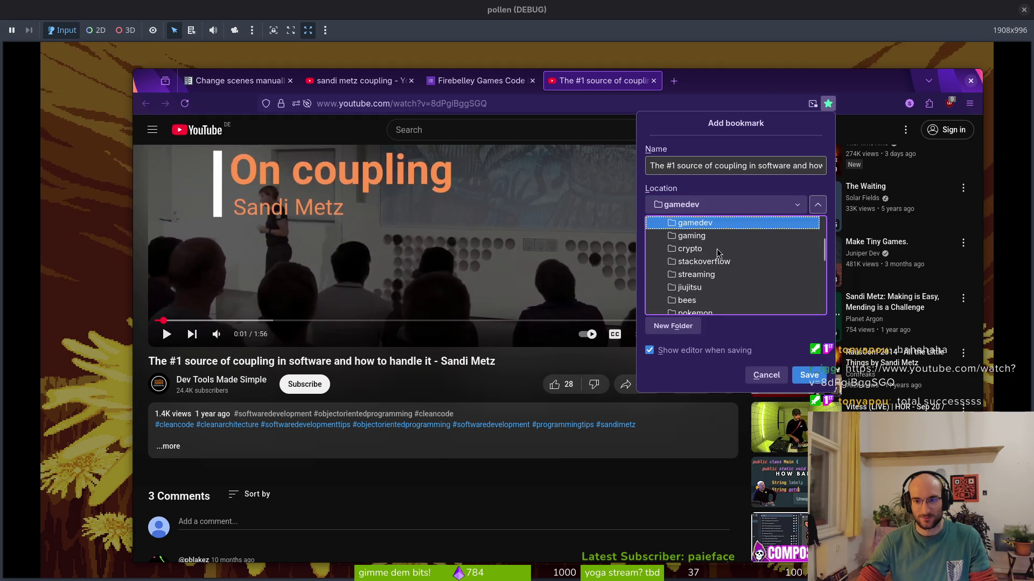
scroll(722, 253, down, 3)
scroll(742, 241, down, 3)
scroll(737, 253, up, 4)
scroll(708, 295, up, 4)
scroll(718, 242, up, 2)
scroll(718, 253, down, 4)
scroll(706, 281, down, 3)
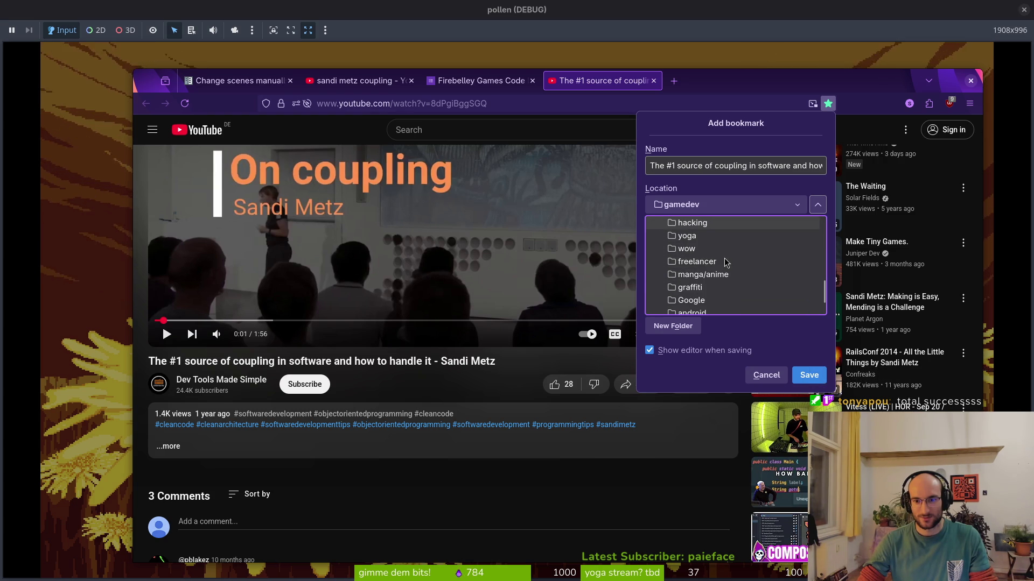
scroll(725, 261, down, 2)
key(Escape)
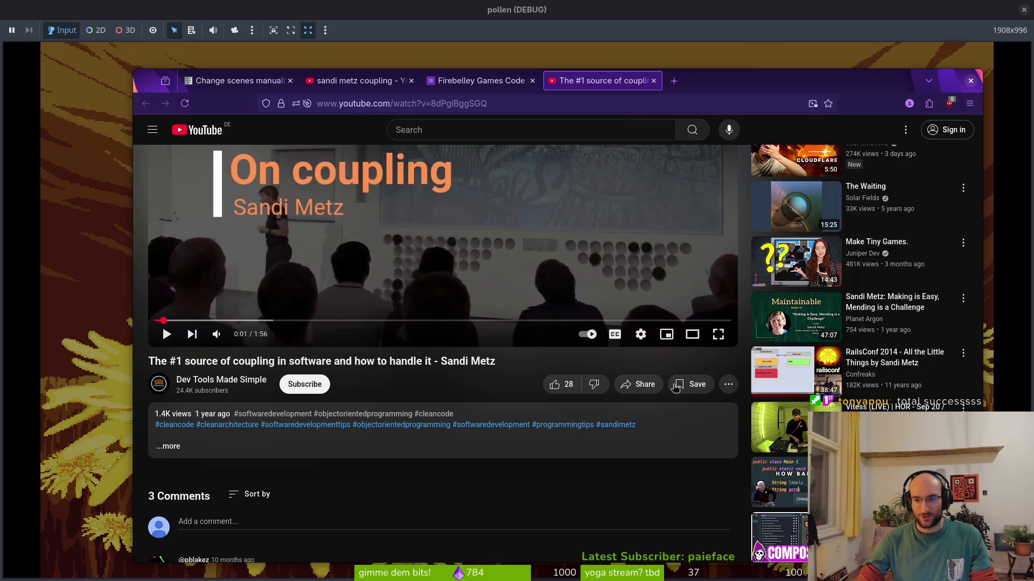
Step: Play and pause the coupling video, then select its web address
scroll(498, 369, up, 3)
click(425, 434)
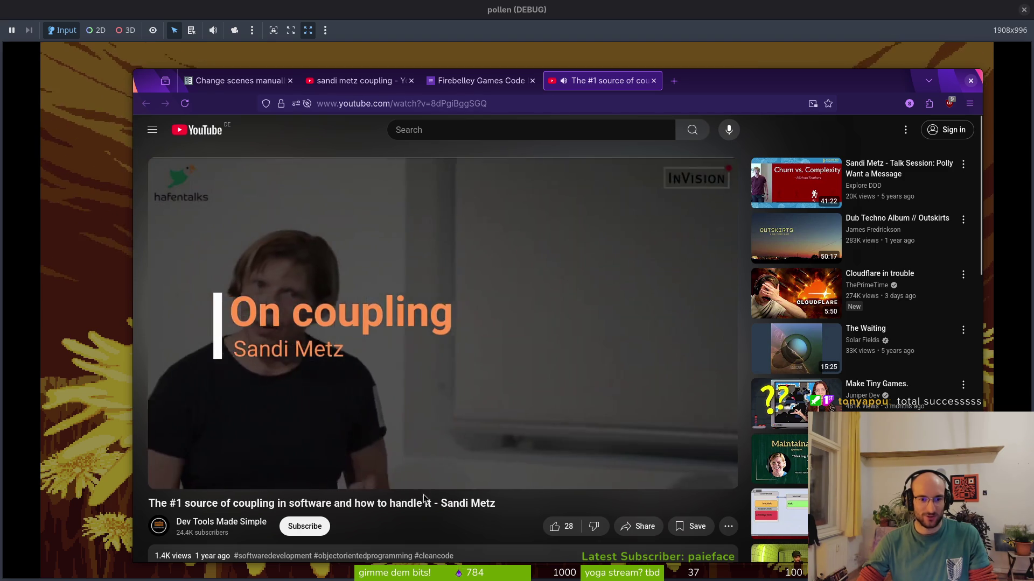
click(431, 482)
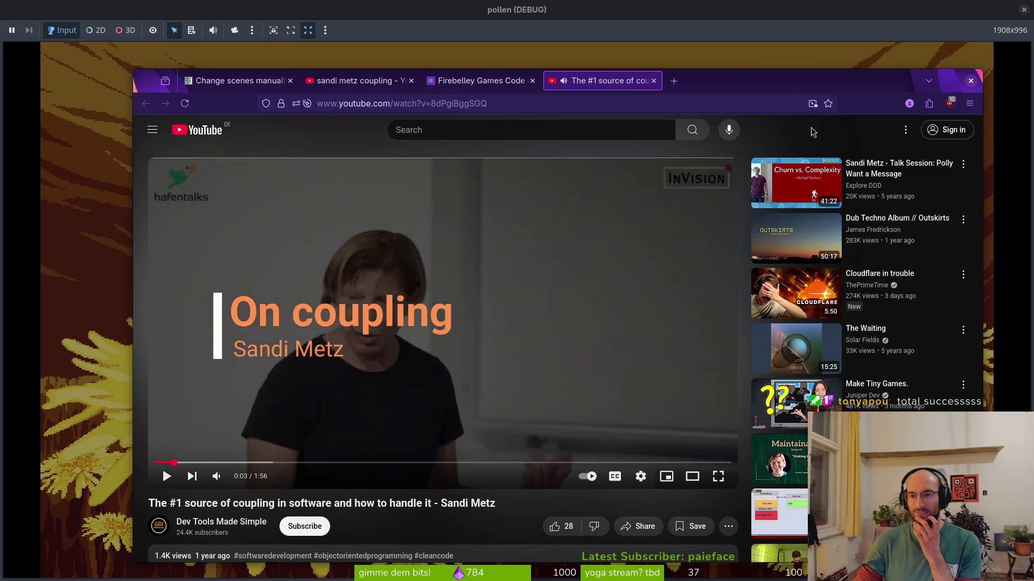
click(589, 107)
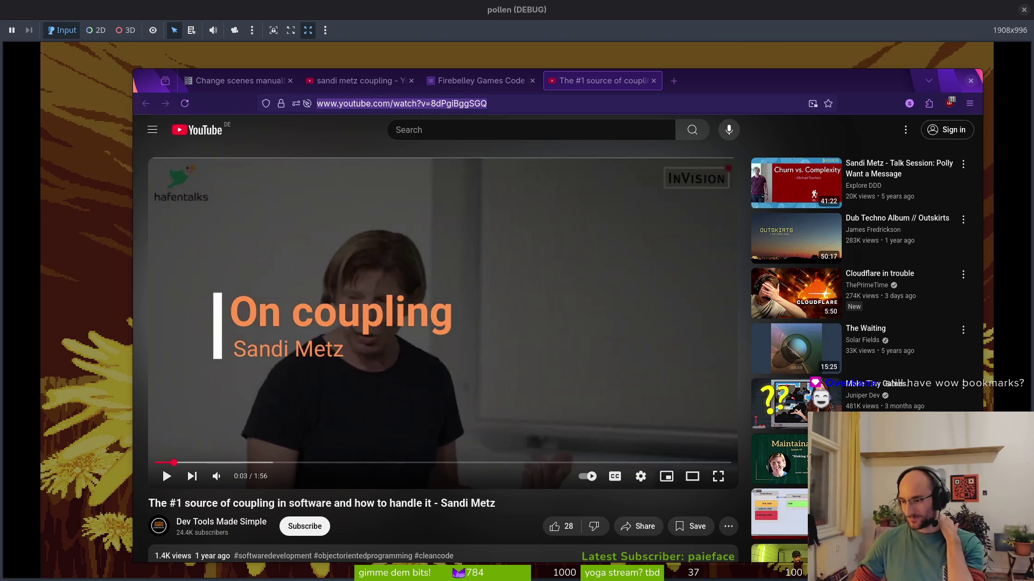
Step: Open the ExcaliburWoW bookmark in a new tab, then close it and the coupling video tab
click(673, 81)
click(972, 122)
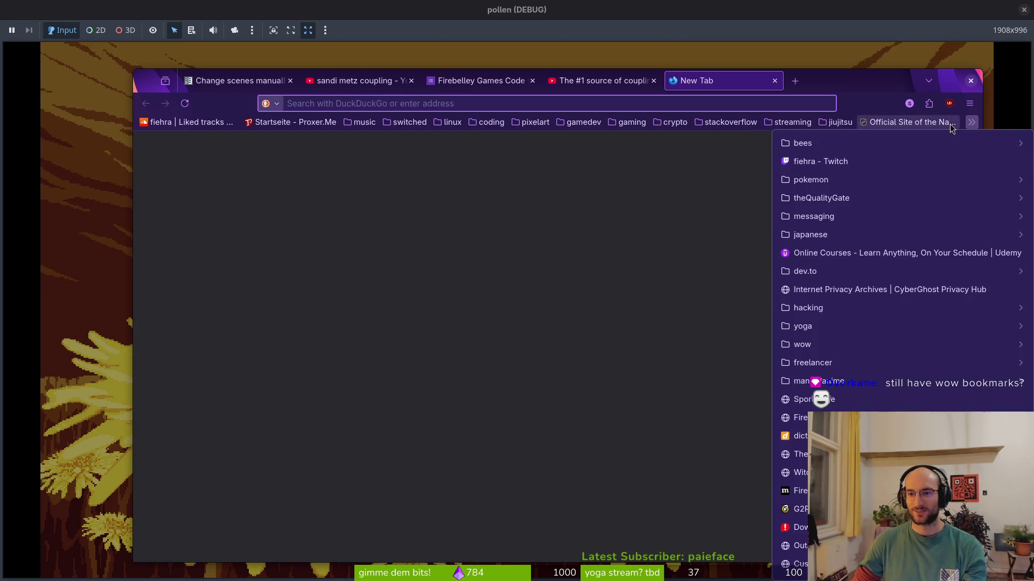
mouse_move(818, 343)
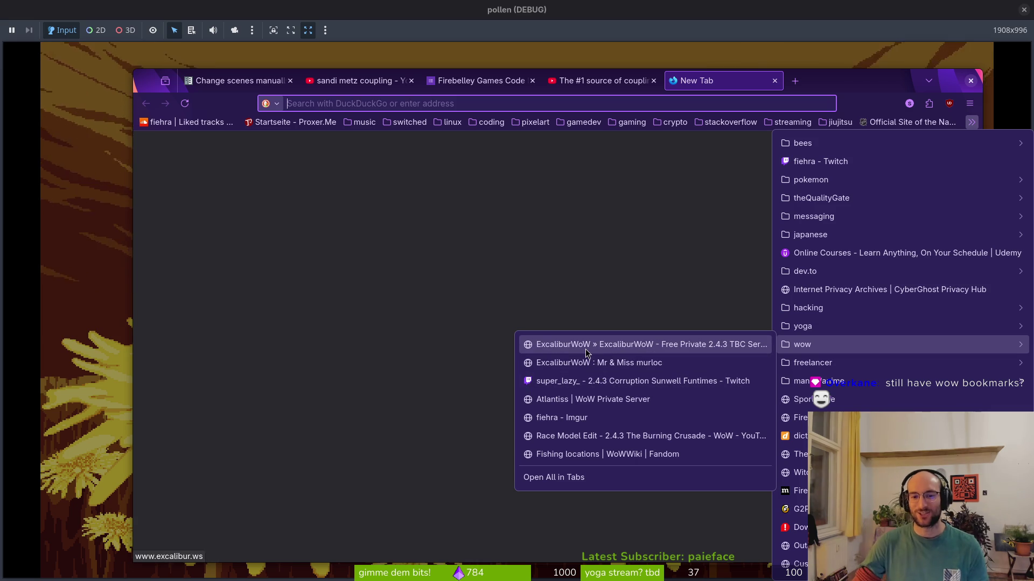
click(610, 348)
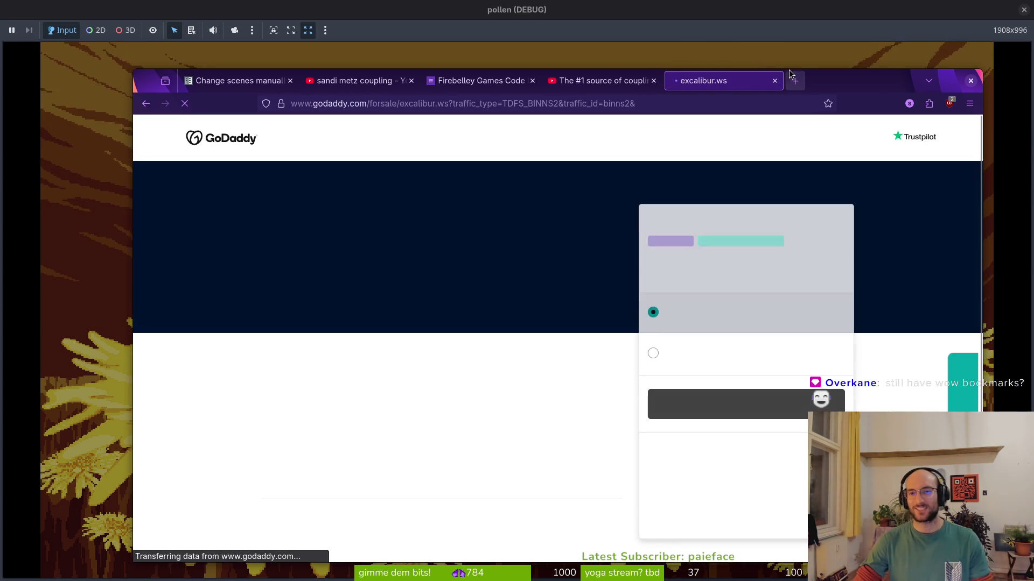
click(775, 81)
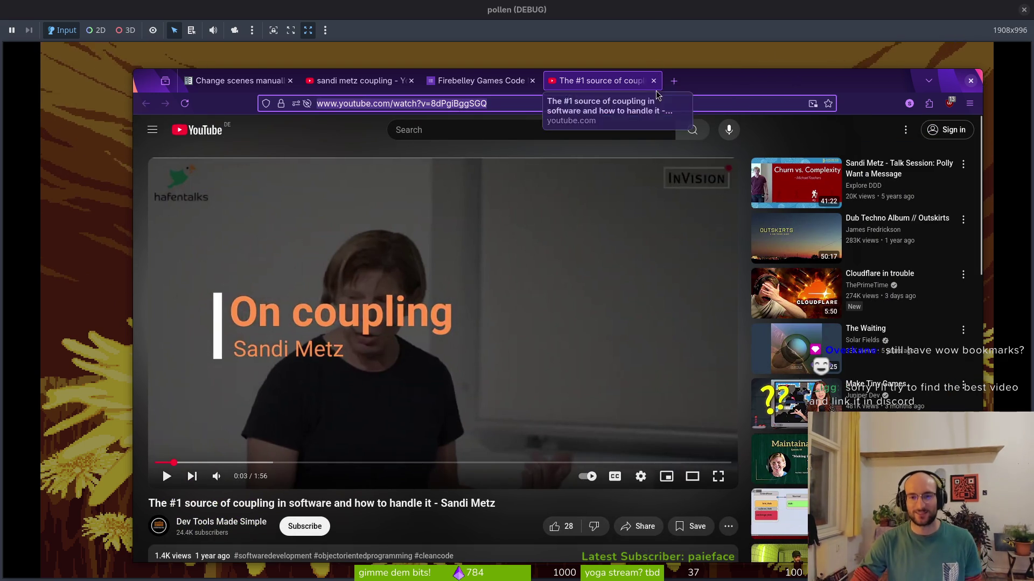
middle_click(568, 84)
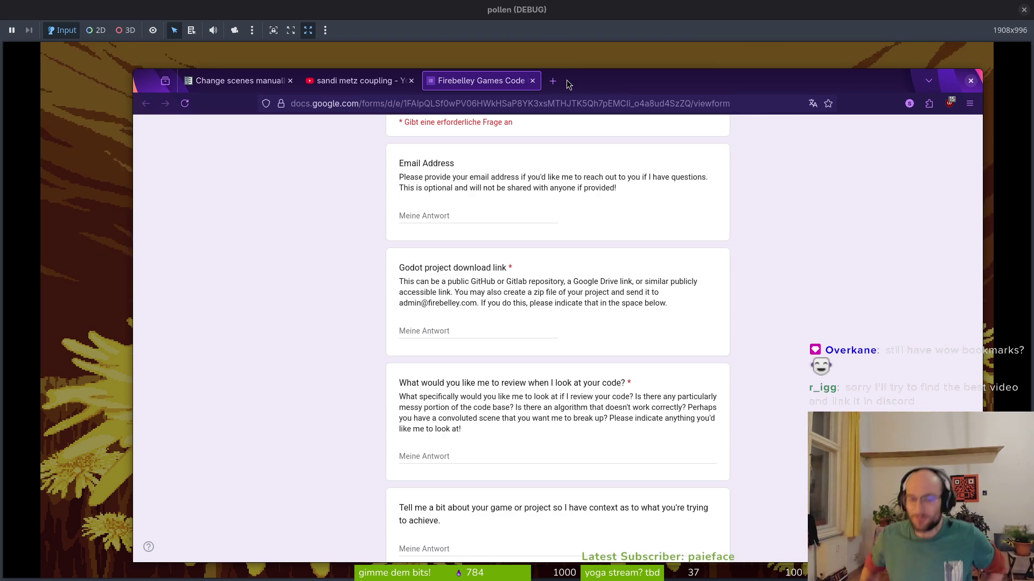
Step: Close the feedback form and YouTube tabs, nudge the browser up-left, and return to the game
click(532, 80)
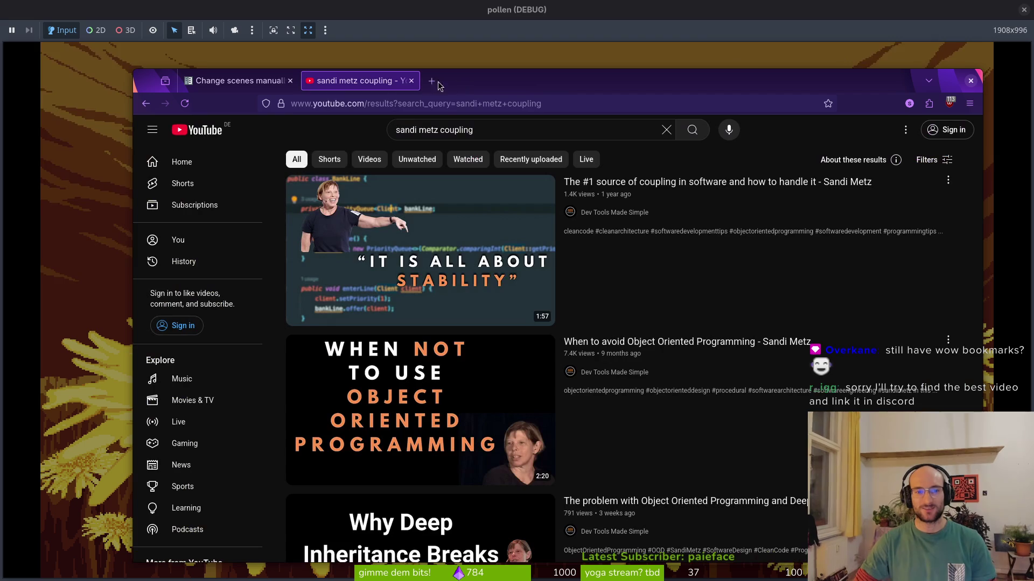
click(412, 81)
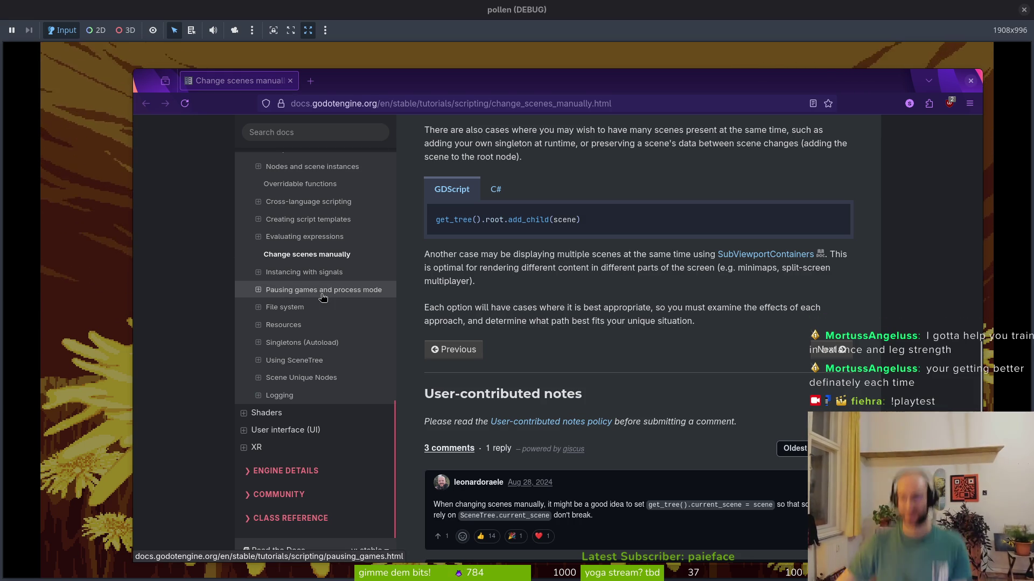
drag(401, 83, 376, 66)
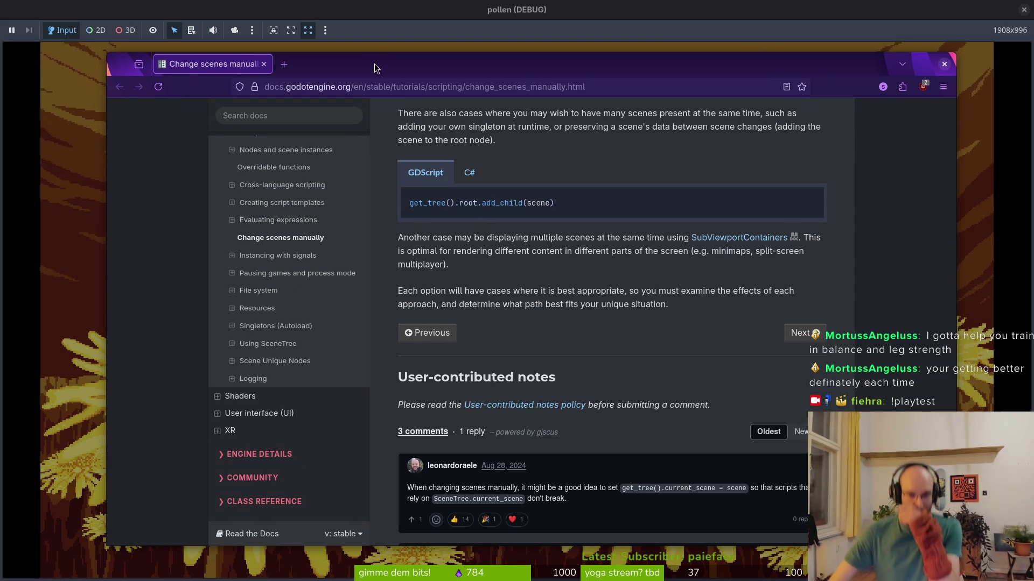
key(alt+Tab)
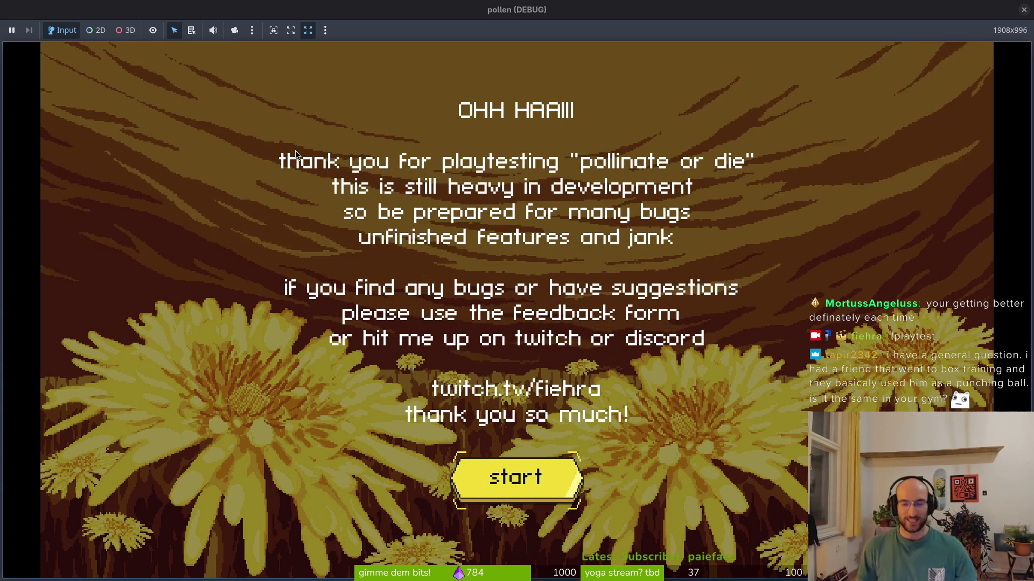
Step: Start the pollen game from its welcome screen, hitting the player.gd:49 'area_entered' error
key(Return)
key(Return)
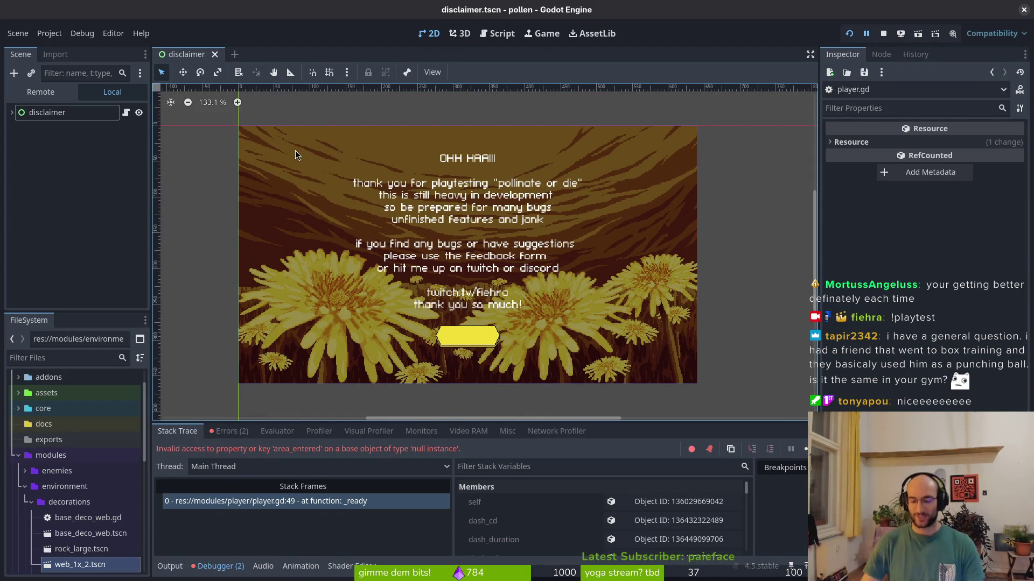
Step: Undo the print_debug(effect) edit in particle_fx_singleton.gd and quit Vim with :q
key(alt+Tab)
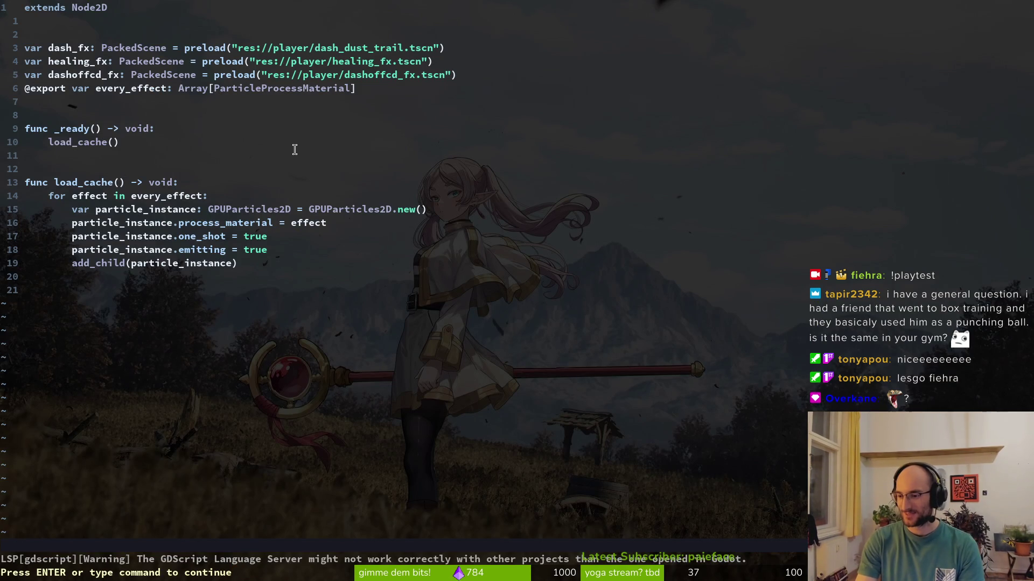
key(Return)
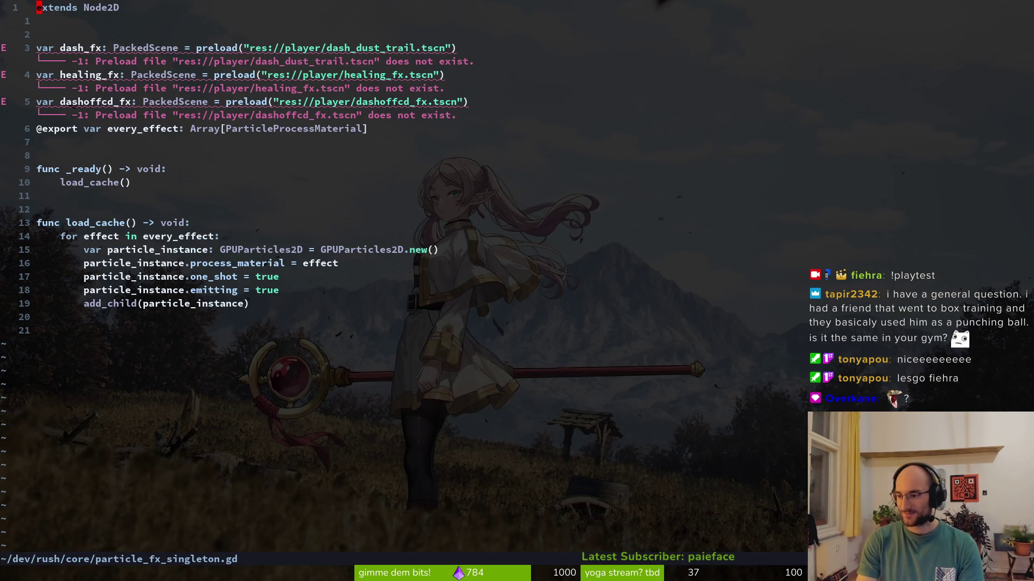
key(u)
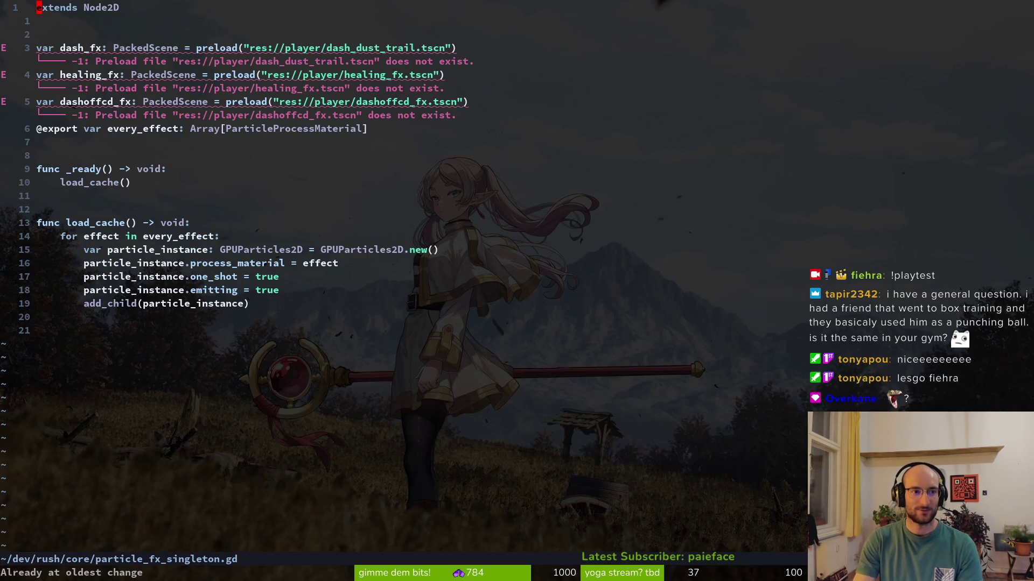
key(ctrl+r)
key(ctrl+r)
key(u)
key(ctrl+r)
text(uu:q)
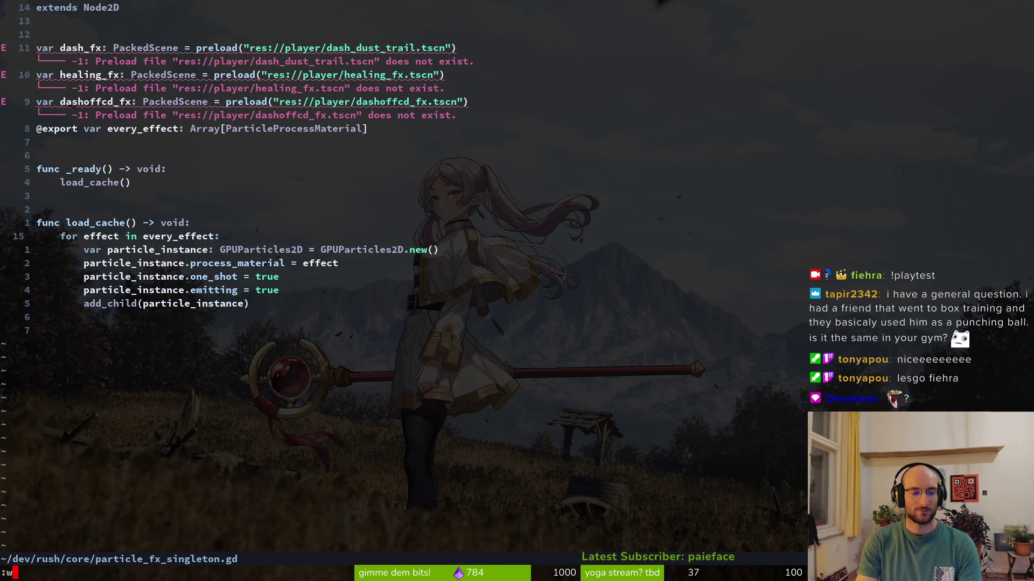
key(Return)
Step: Glance at tig, then cd into dev/pollen/ and run 'vim .'
text(ts)
key(Return)
text(q)
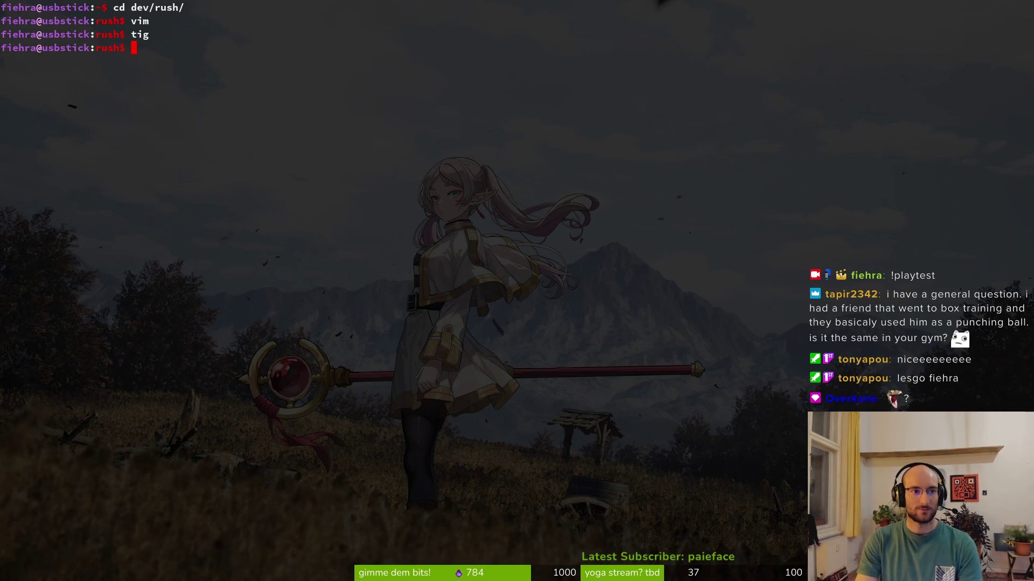
text(cd)
key(Return)
text(cd dev/pollen/)
key(Return)
text(vim .)
key(Return)
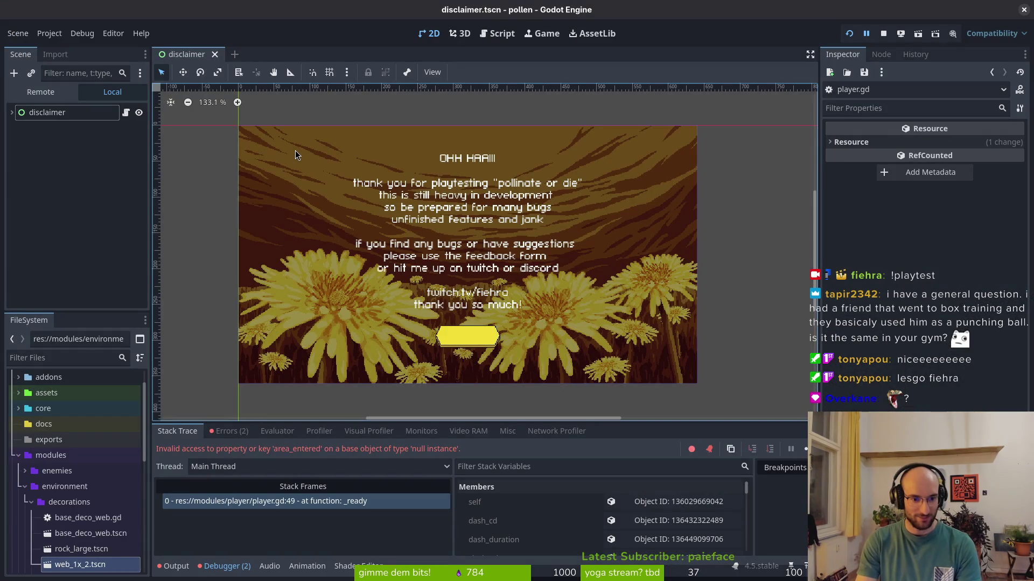
Step: Open player.gd through the file search and jump to error line 49
key(alt+Tab)
key(ctrl+p)
text(player.gd)
key(Return)
text(:49)
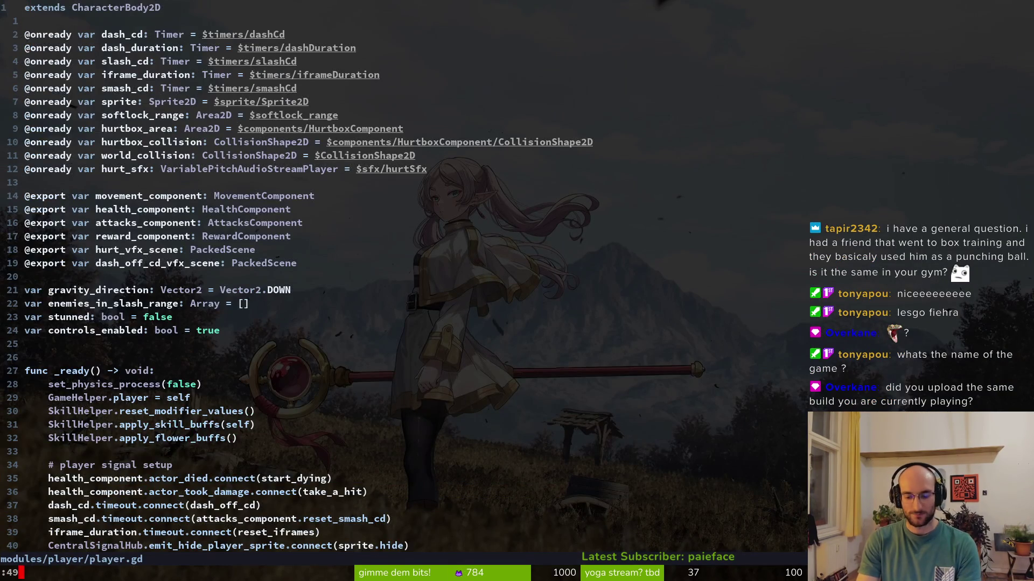
key(Return)
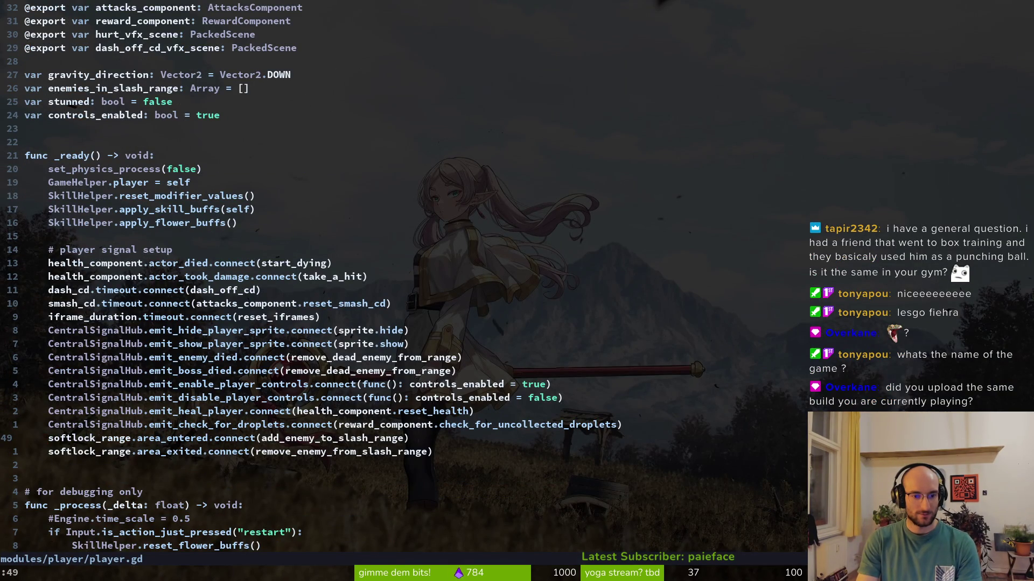
key(ctrl+s)
Step: Locate the softlock_range node path and check its node name in Godot's player scene
key(alt+Tab)
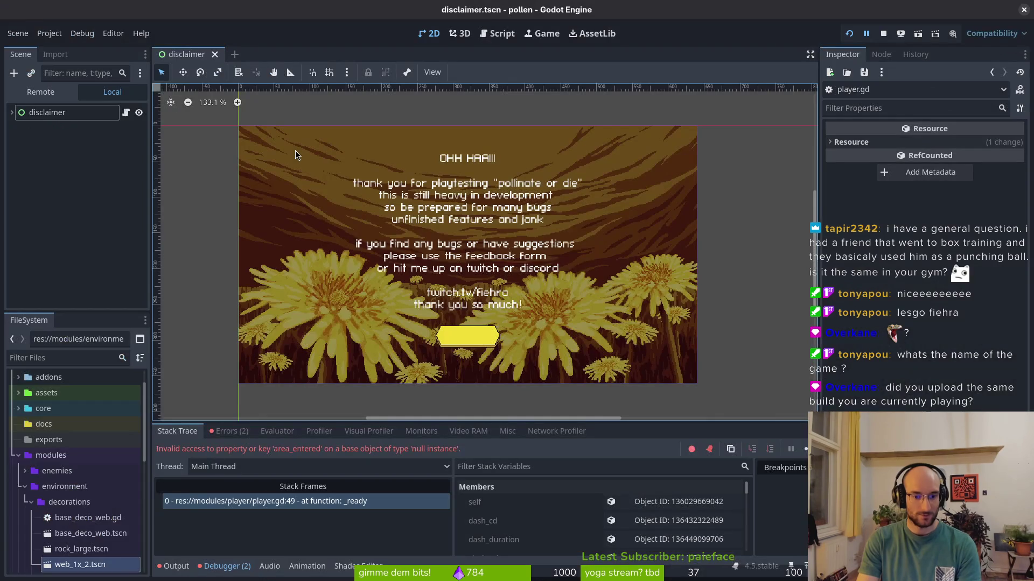
key(alt+Tab)
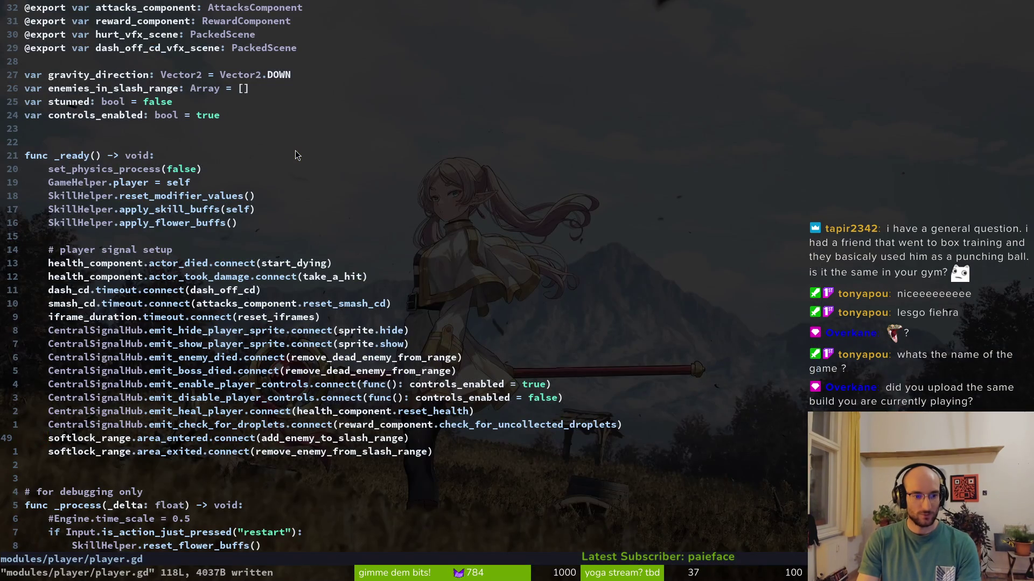
key(4)
key(0)
key(k)
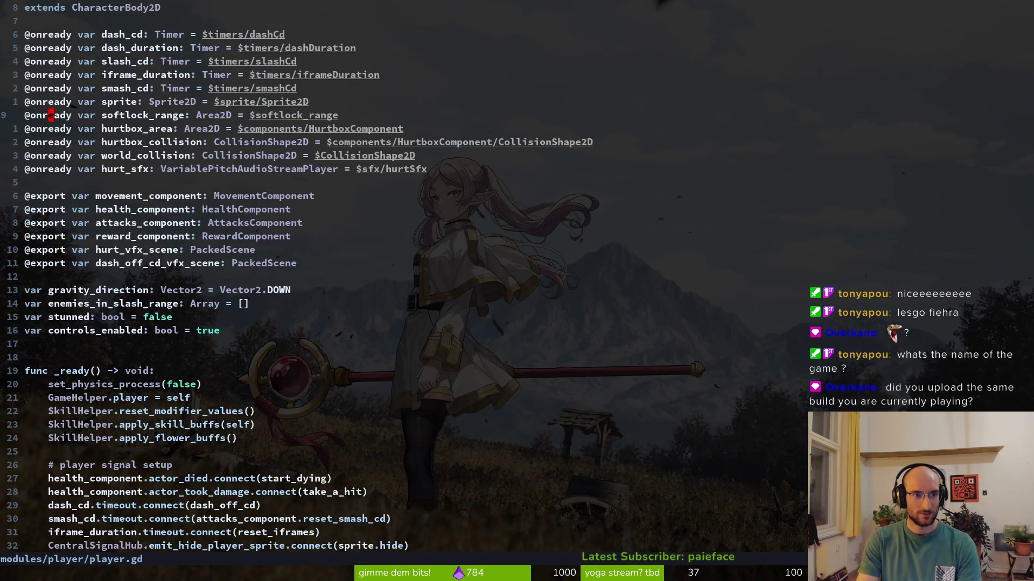
key(w)
key(w)
key(e)
key(alt+Tab)
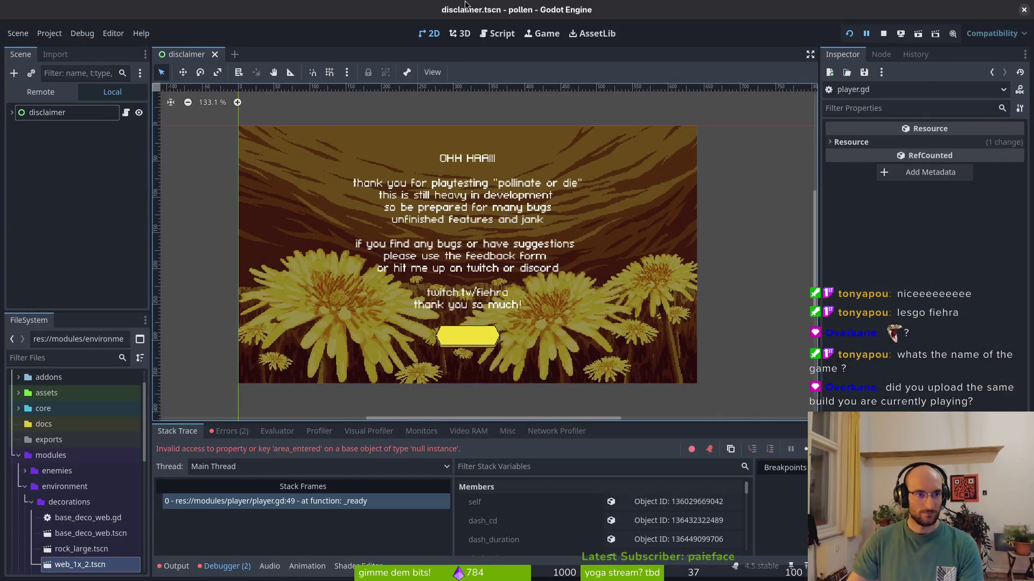
key(ctrl+shift+o)
text(plaplayer)
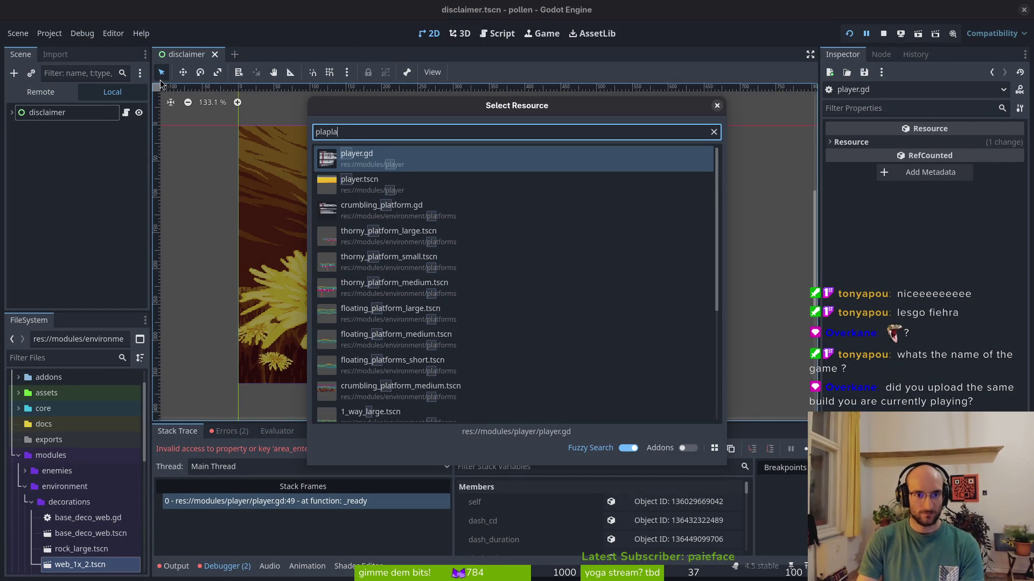
key(Return)
key(alt+Tab)
Step: Change the path to $softlockRange, save with :wq, and open tig
text(Fk)
text(cwkRan)
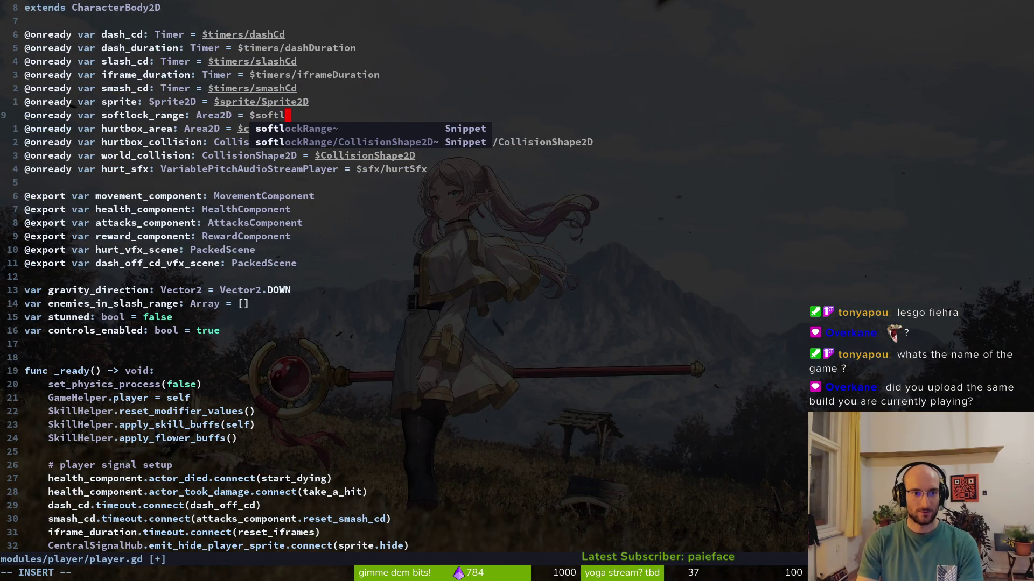
text(ge)
key(Escape)
text(:wq)
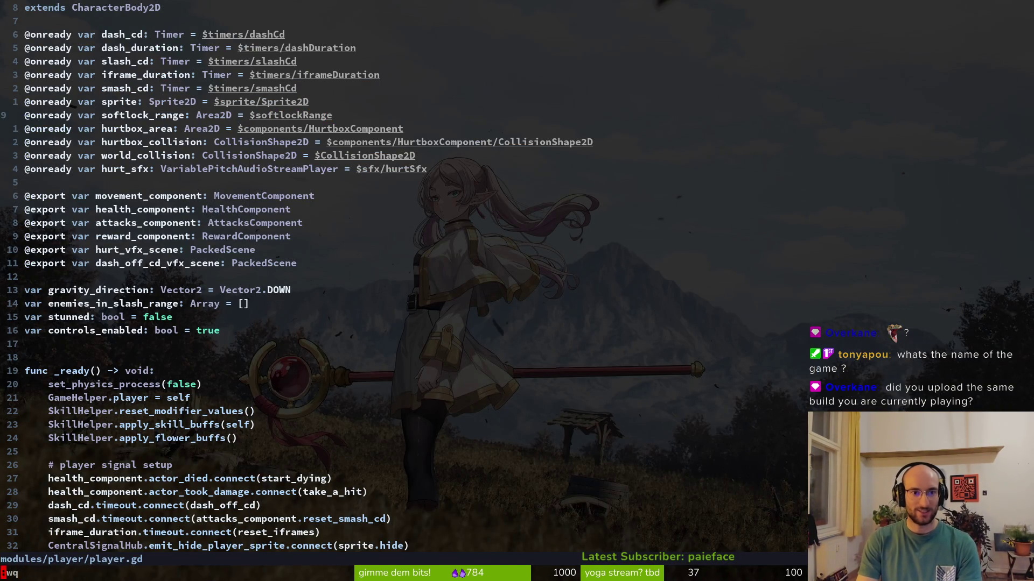
key(Return)
text(tig)
key(Return)
Step: Stage player.gd and export_presets.cfg in tig, leaving project.godot unreverted
key(j)
key(j)
key(j)
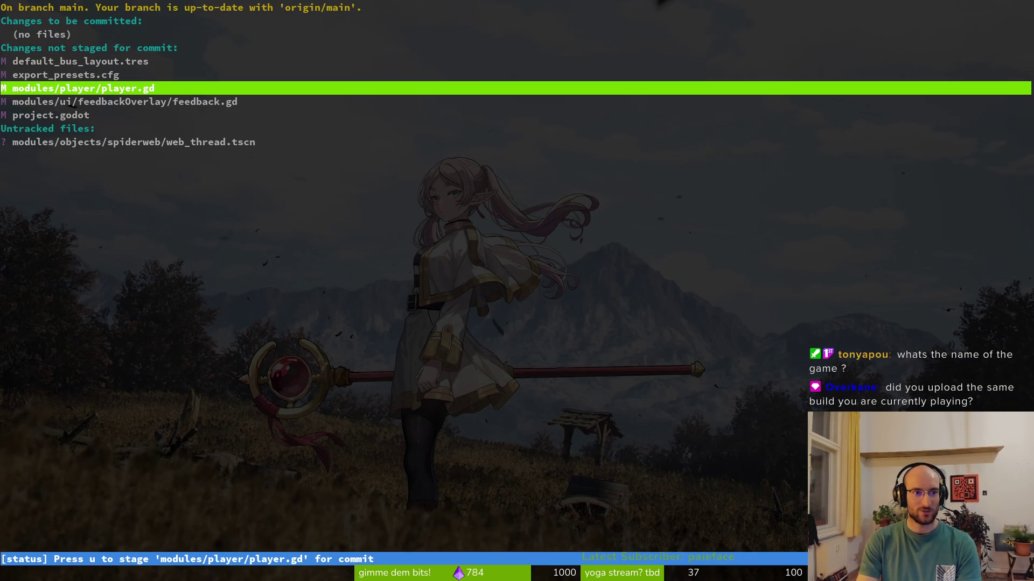
key(u)
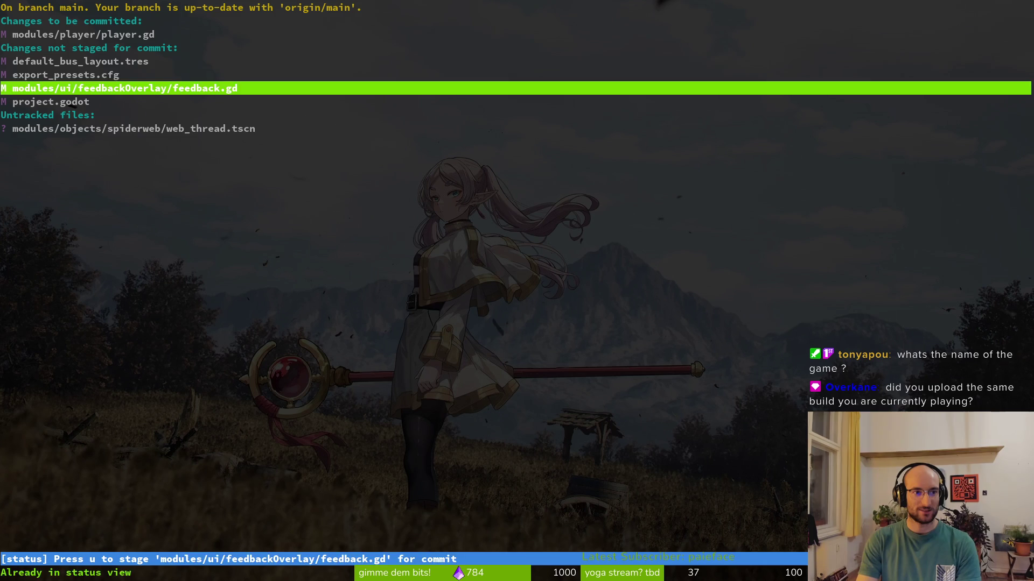
key(k)
key(Return)
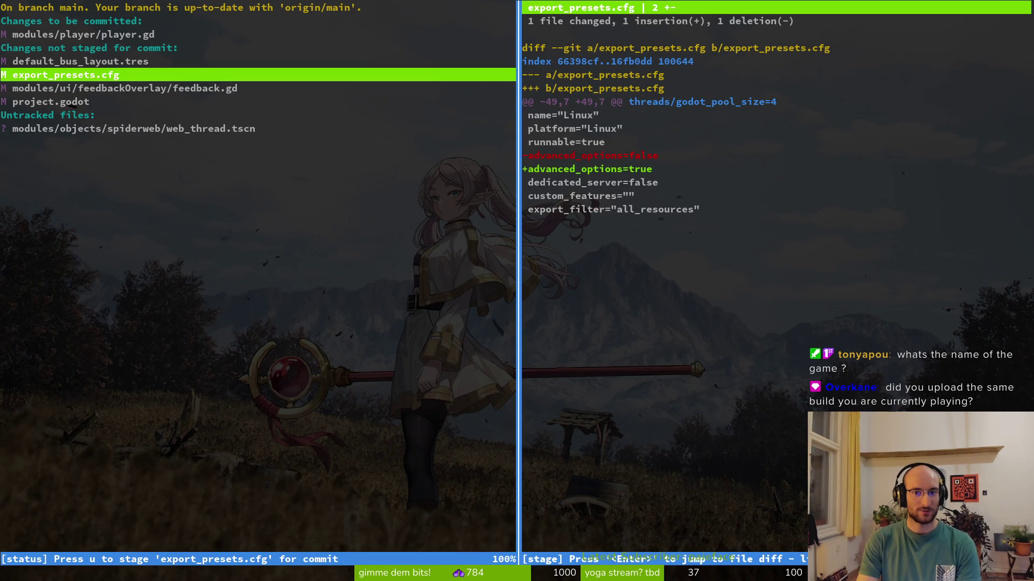
key(u)
key(q)
key(j)
key(j)
key(Return)
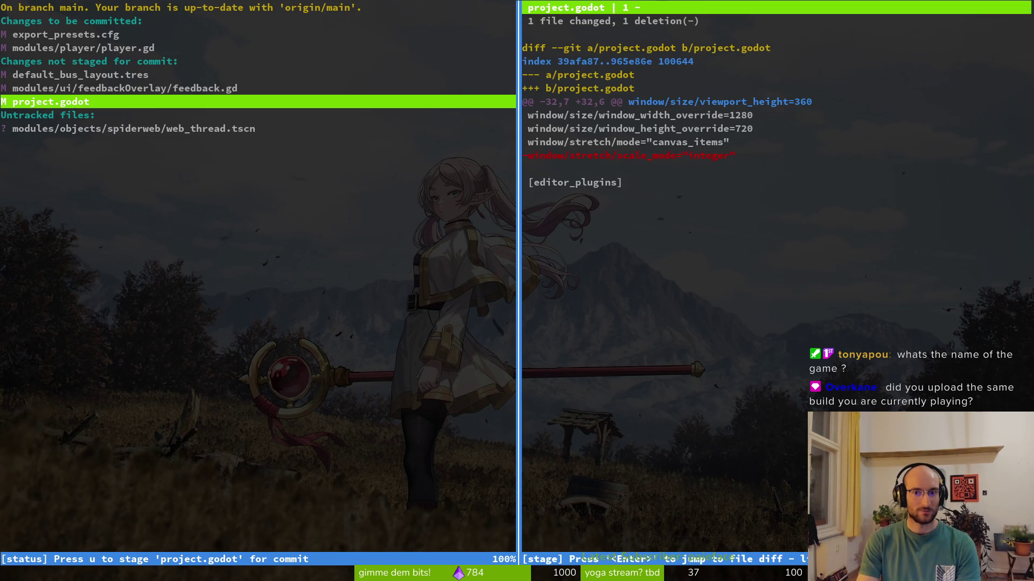
key(exclam)
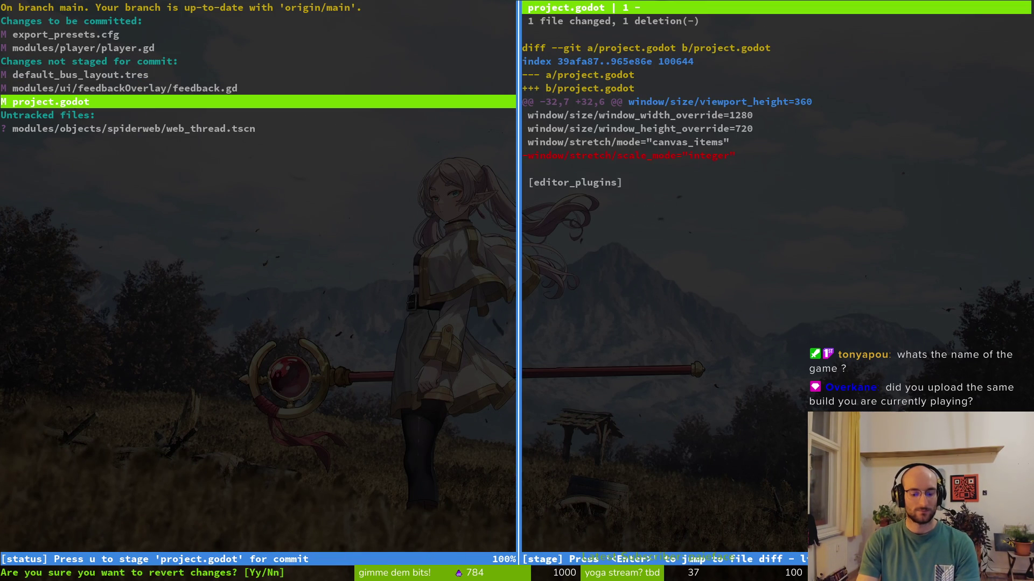
key(n)
key(q)
Step: Commit with message "fixed broken rename" and git push
key(ctrl+c)
text(git commit -m")
text( re)
key(BackSpace)
key(BackSpace)
text(fixed broken rename")
key(Return)
text(git push)
key(Return)
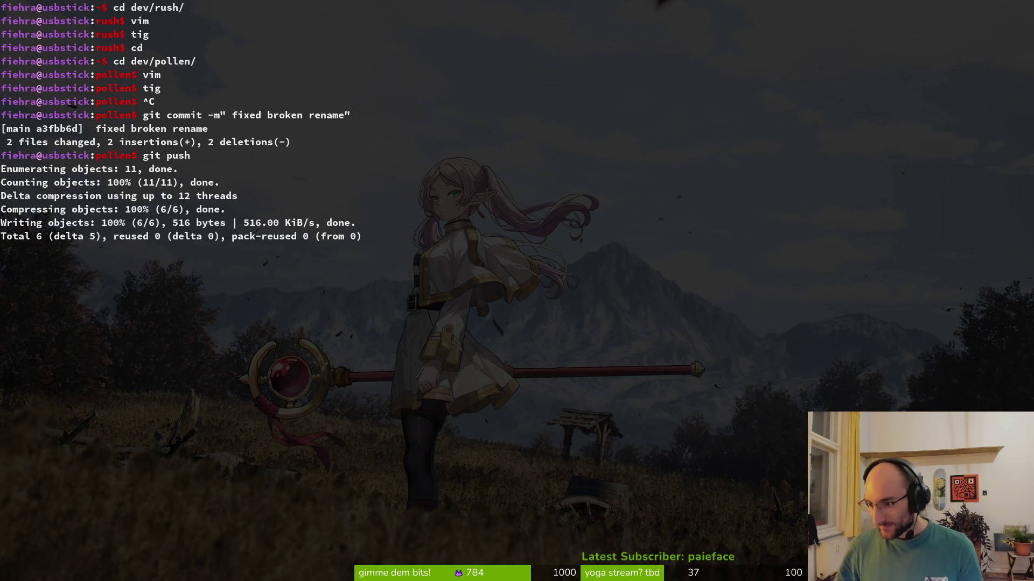
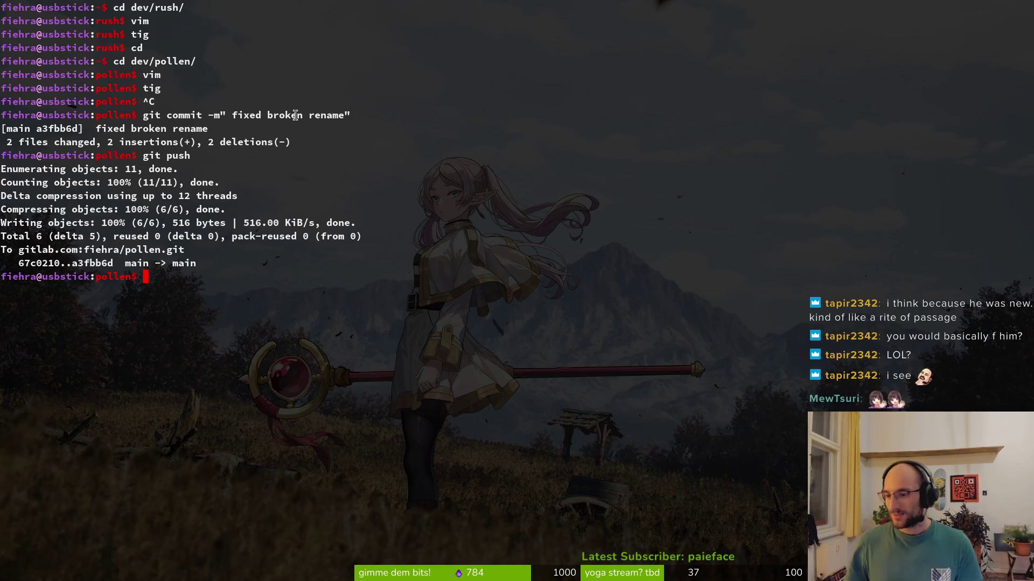
Step: Return from Terminal to the Godot editor showing pollen's player.tscn
key(alt+Tab)
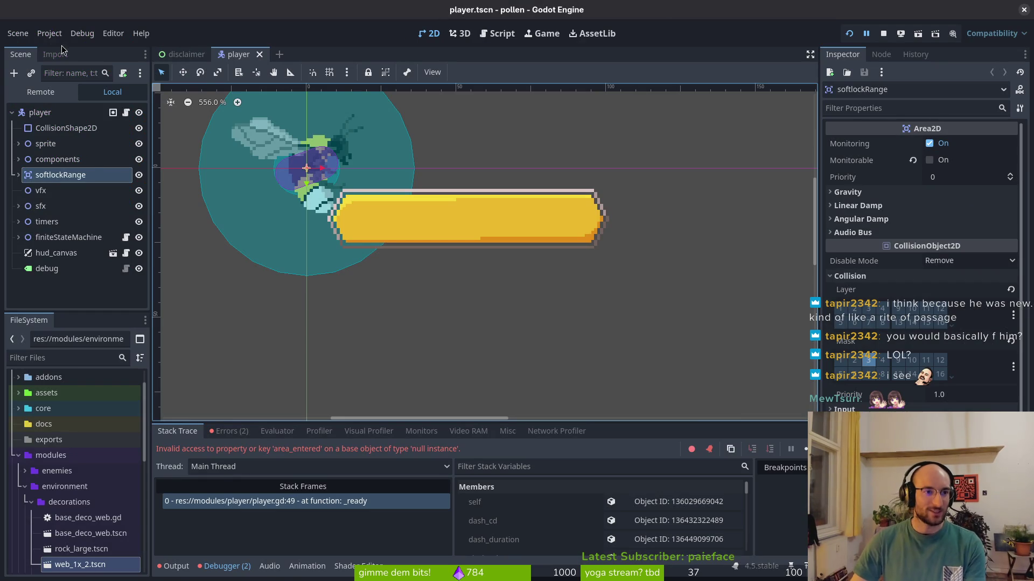
Step: Open the project's Export presets, then bring up Files on the pollen project folder
click(50, 34)
click(51, 103)
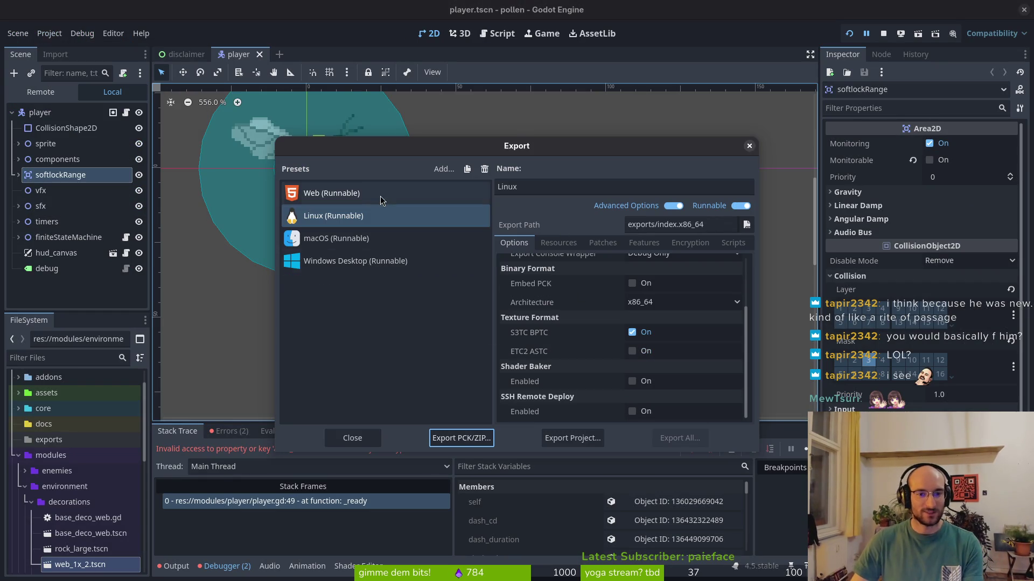
key(super)
key(super)
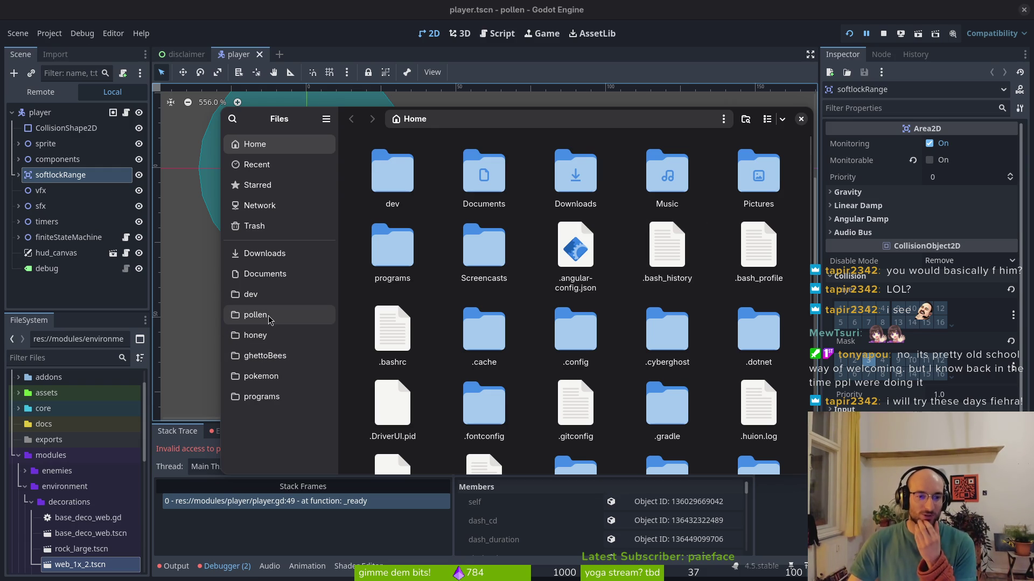
click(255, 315)
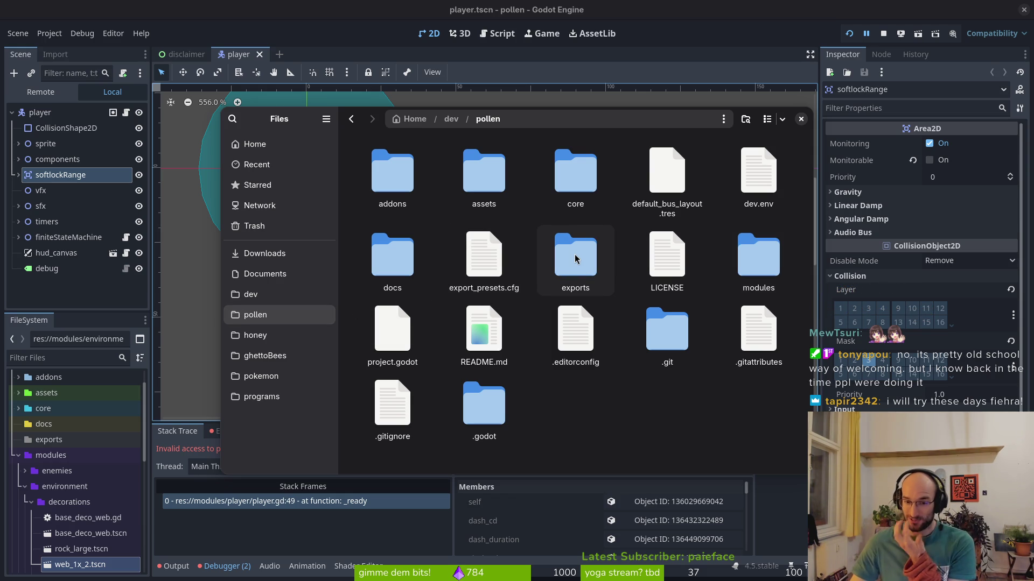
Step: Trash the old index.exe, index.pck and windows.zip builds in exports, then close Files
double_click(575, 259)
key(ctrl+a)
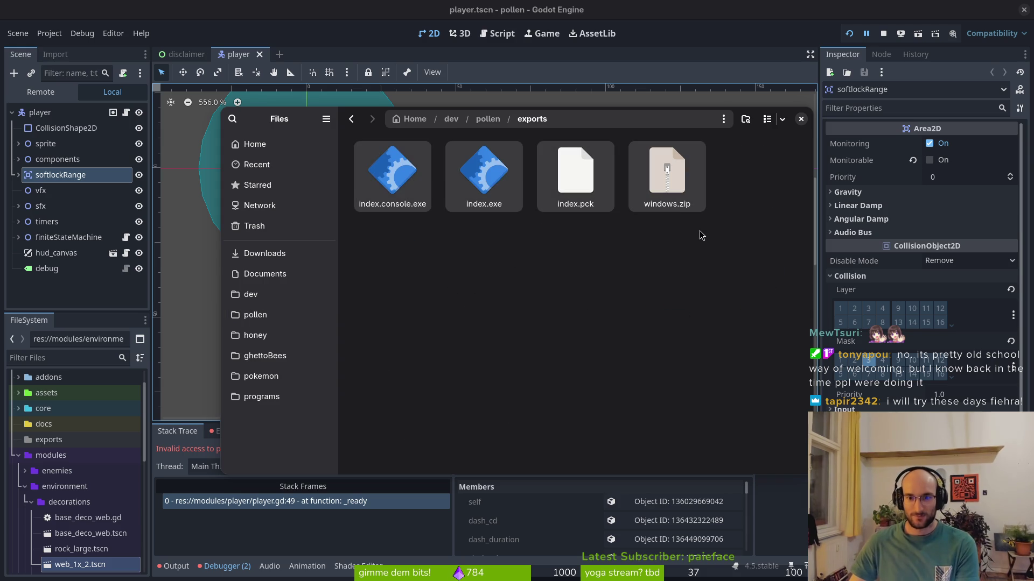
key(Delete)
click(506, 172)
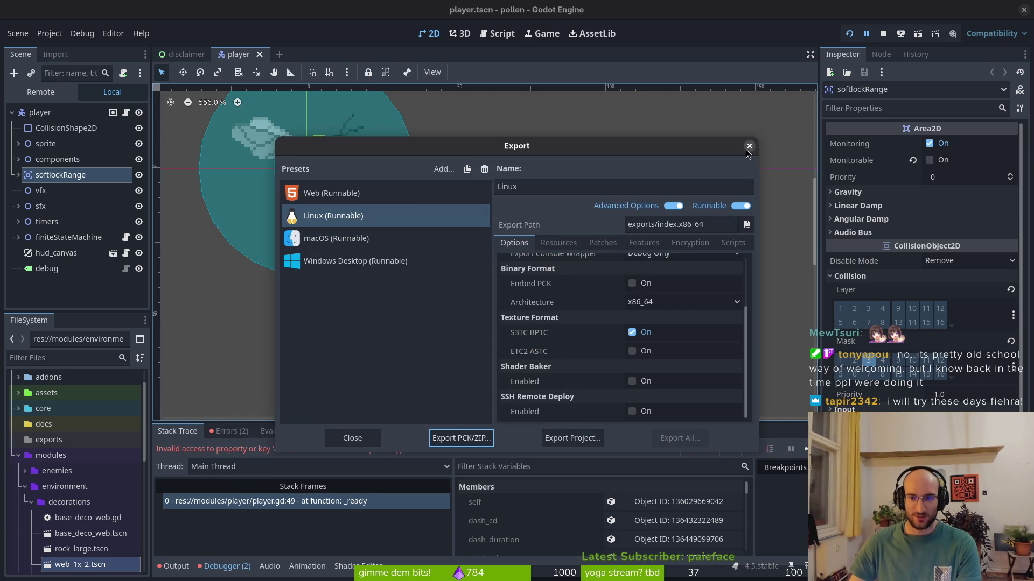
Step: Export the Web (Runnable) preset to exports/index.html, close the Export dialog and run the game
click(749, 146)
click(49, 33)
click(53, 106)
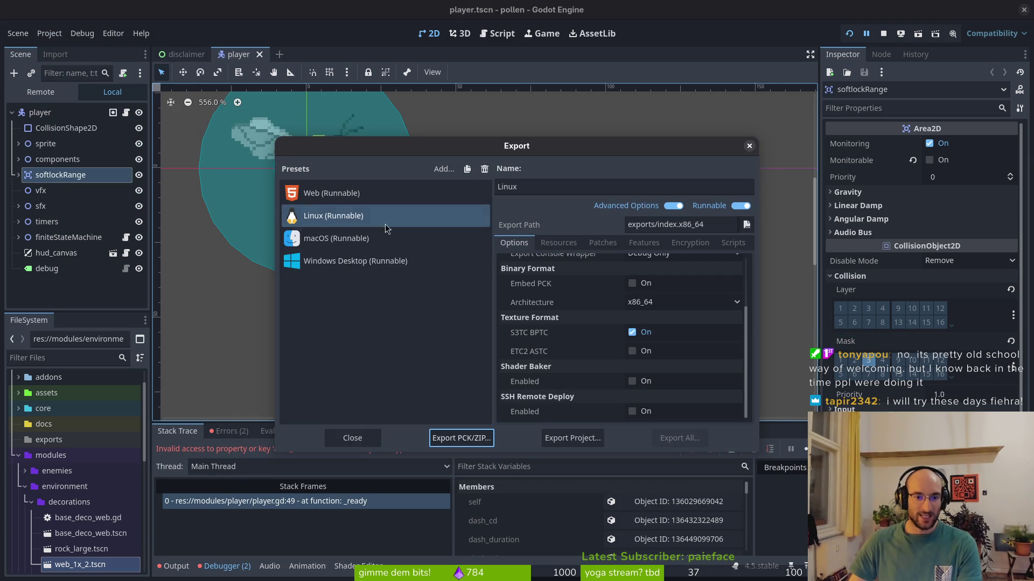
click(347, 201)
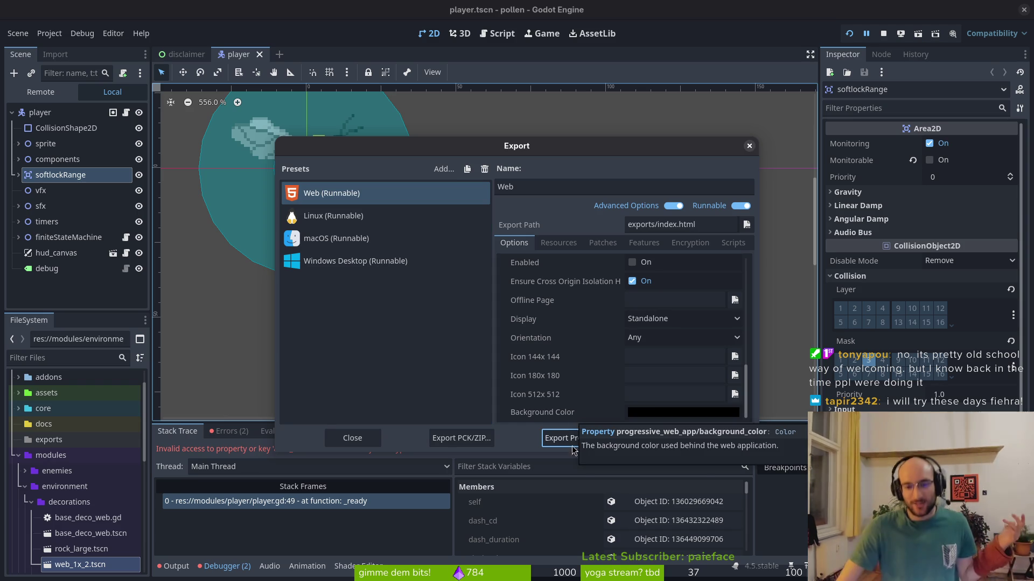
click(565, 439)
click(637, 461)
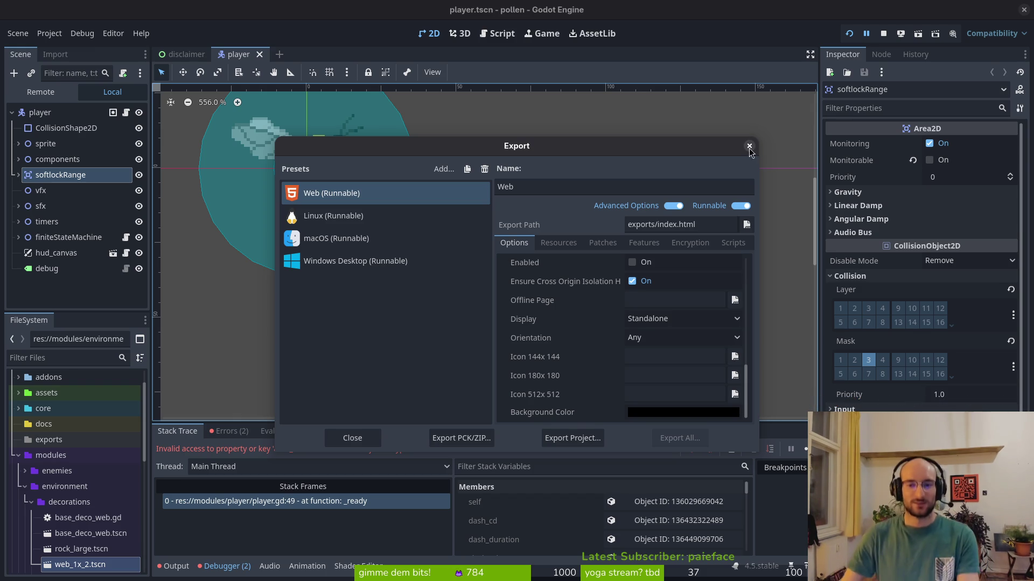
click(749, 146)
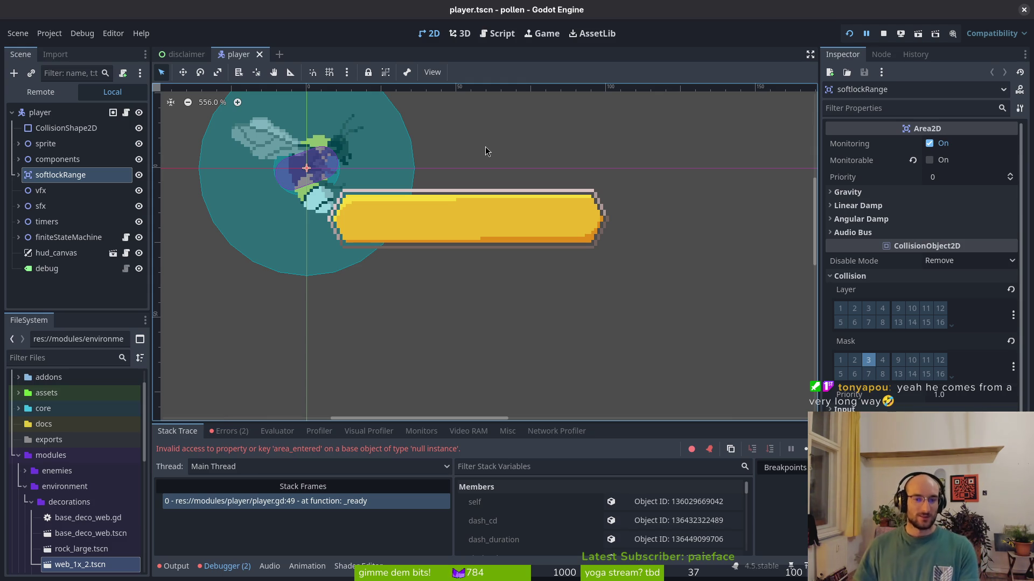
click(851, 34)
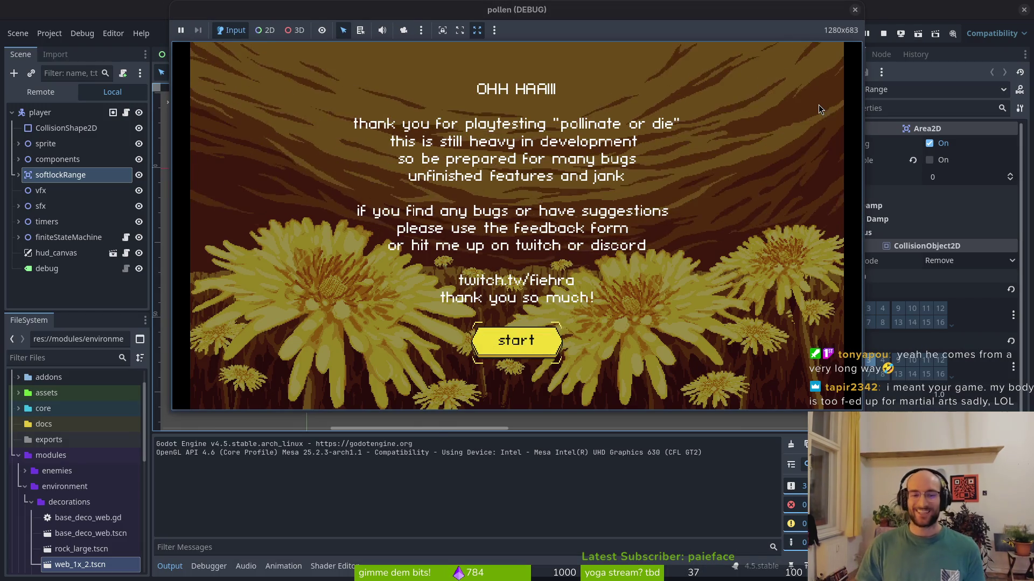
Step: Skip the game's intro to the main menu, then open Project Settings on Display > Window
key(Return)
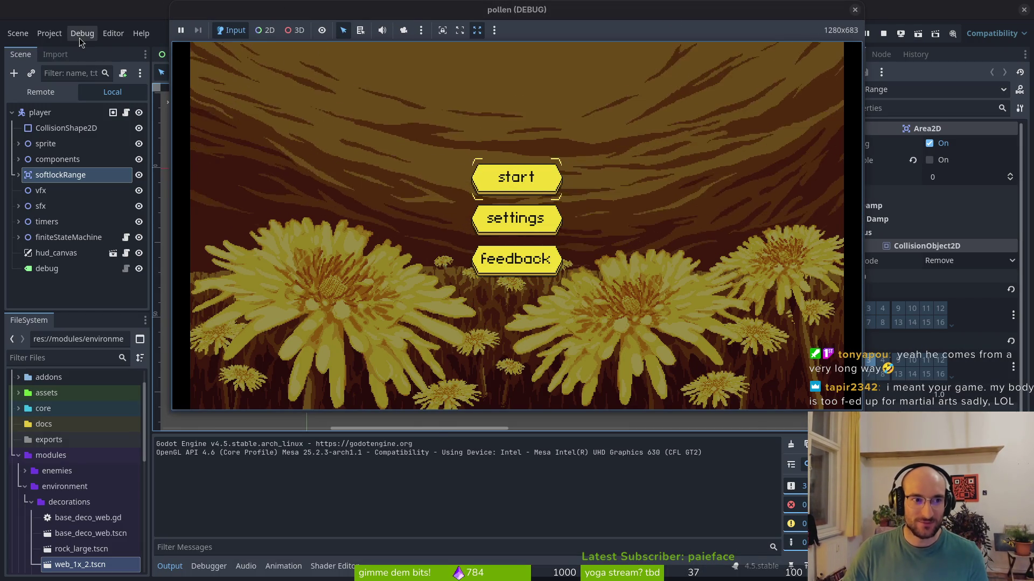
click(49, 33)
click(99, 43)
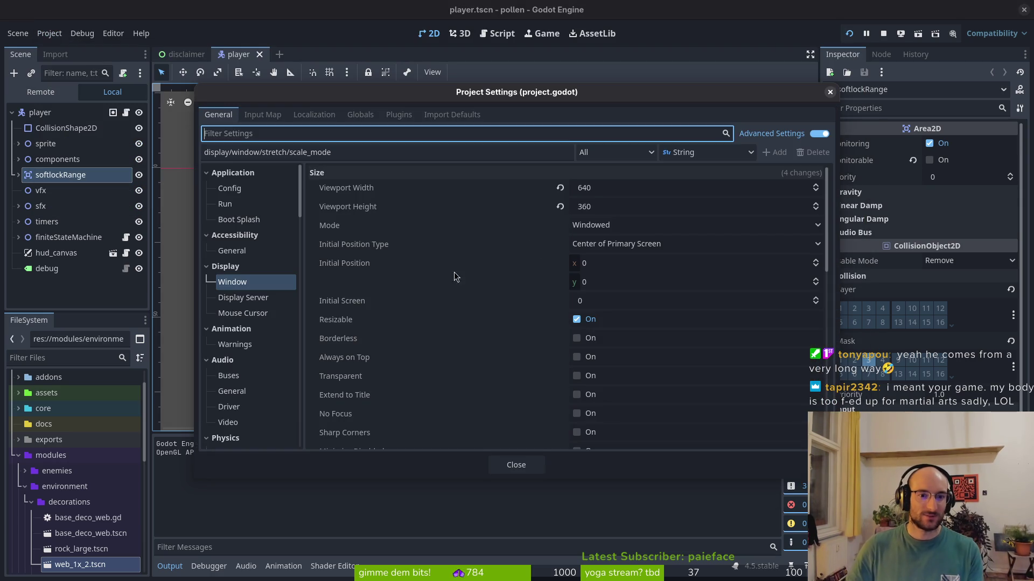
Step: Set stretch scale mode to integer, then test-run the game and stop it with F8
scroll(593, 372, down, 5)
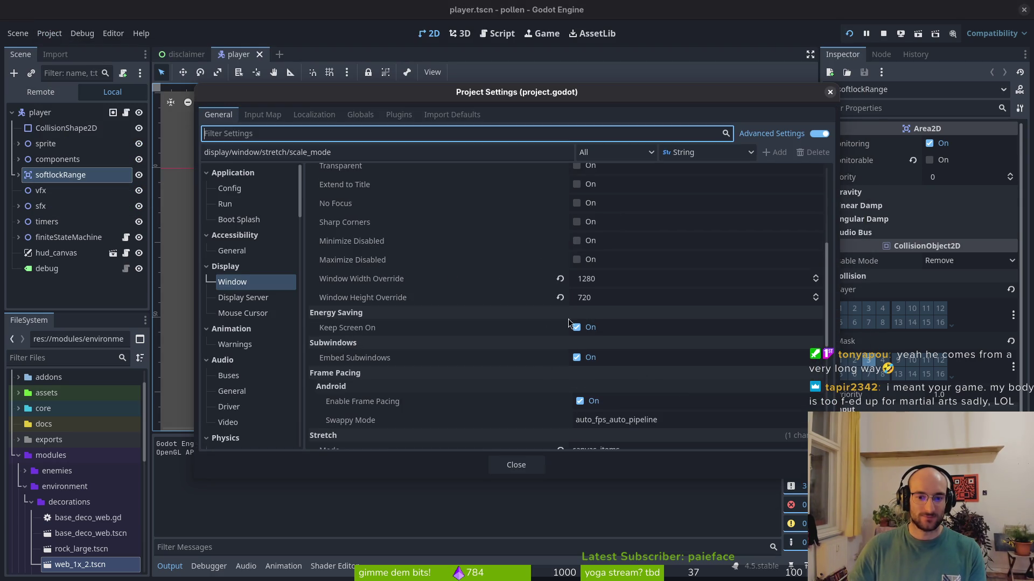
scroll(525, 354, up, 5)
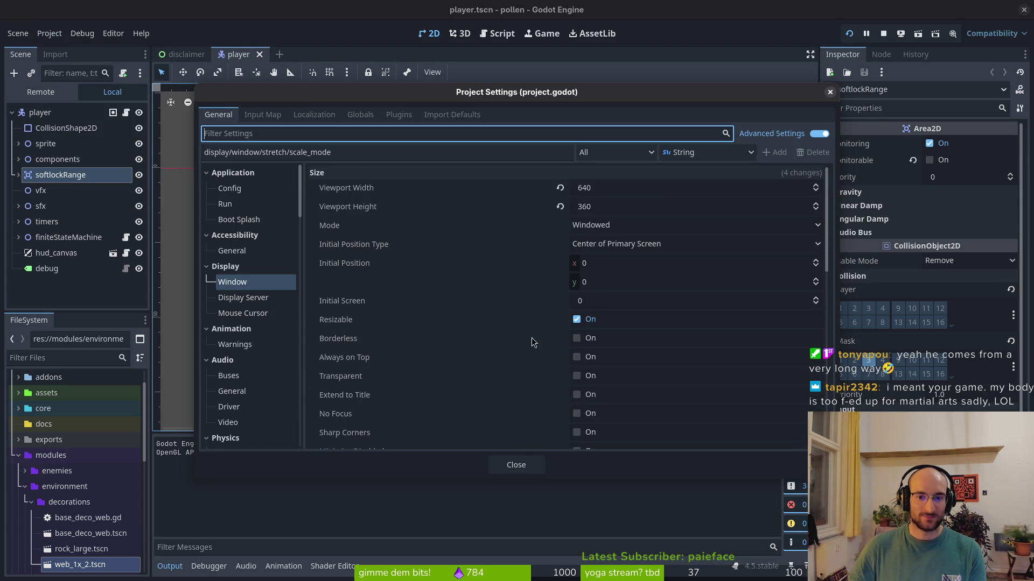
scroll(615, 337, down, 6)
click(613, 331)
click(597, 363)
click(540, 464)
click(849, 34)
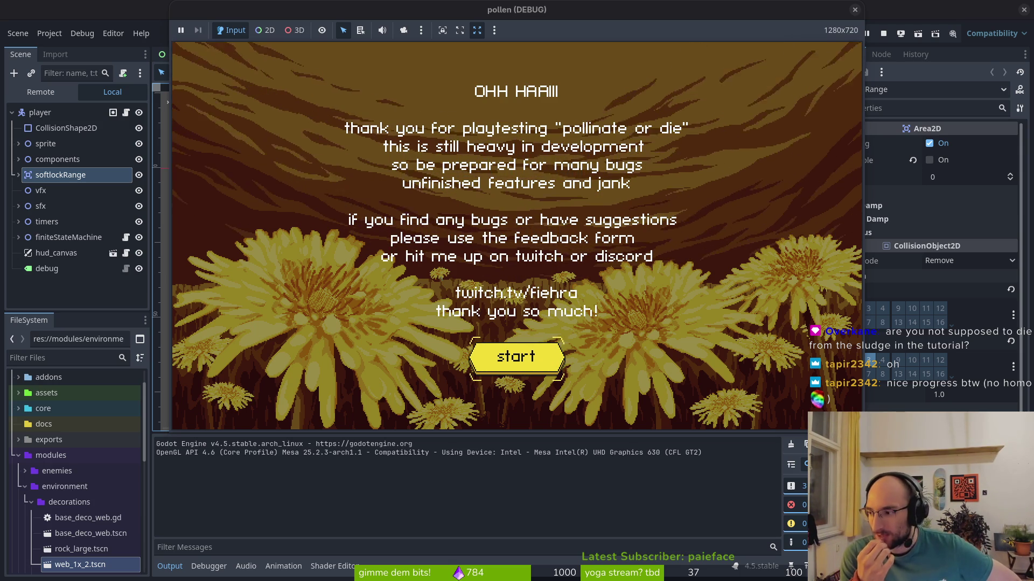
key(F8)
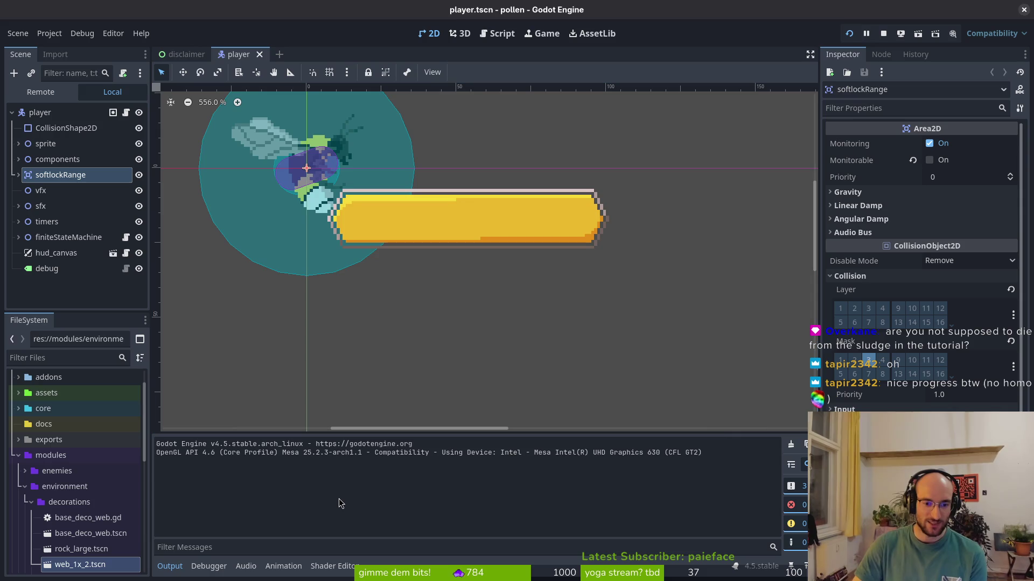
Step: Quick-open the tutorial_1.tscn scene
key(shift+alt+o)
text(tuzt)
text(1.t)
key(Return)
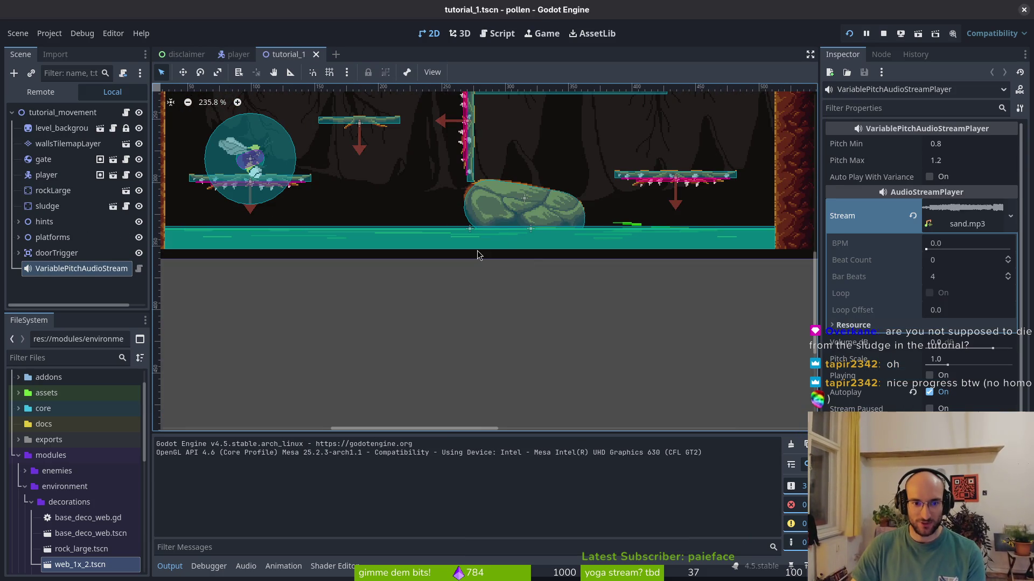
Step: Select the sludge node to view its transform (position 272, 336; scale 7.5) and survey the level
click(479, 256)
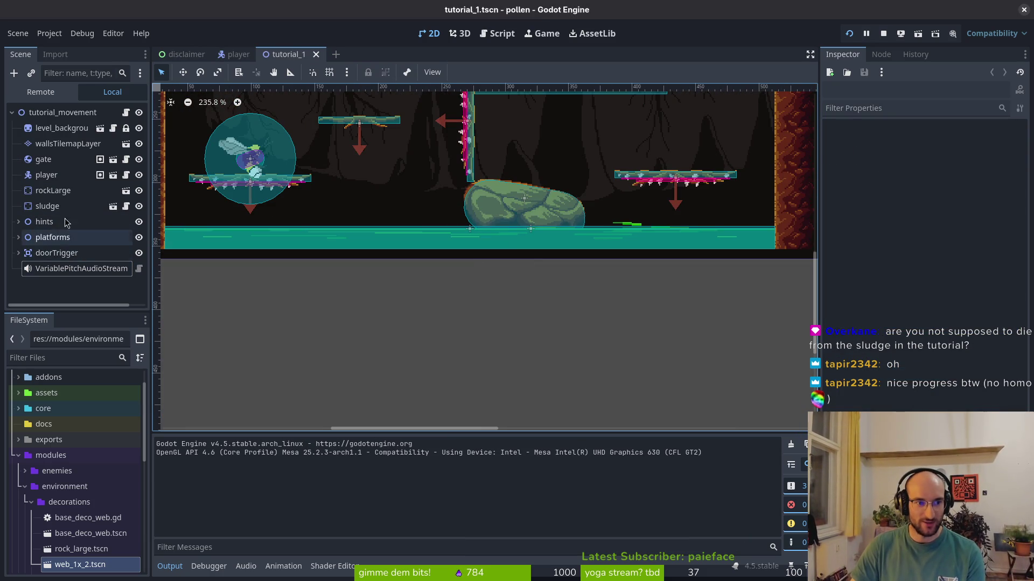
click(47, 206)
click(465, 208)
scroll(471, 213, down, 4)
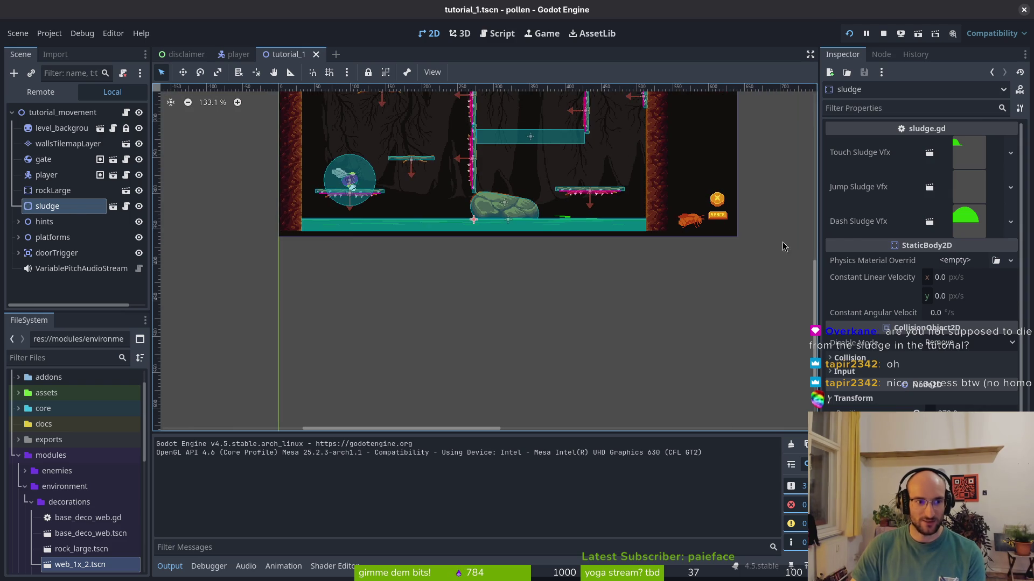
scroll(937, 370, down, 3)
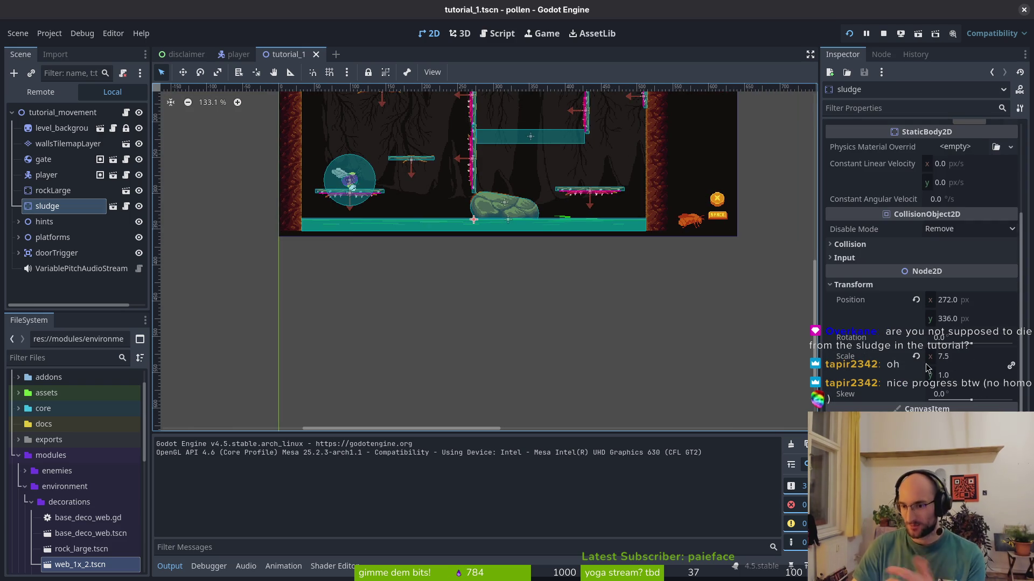
scroll(592, 224, up, 8)
scroll(592, 226, down, 2)
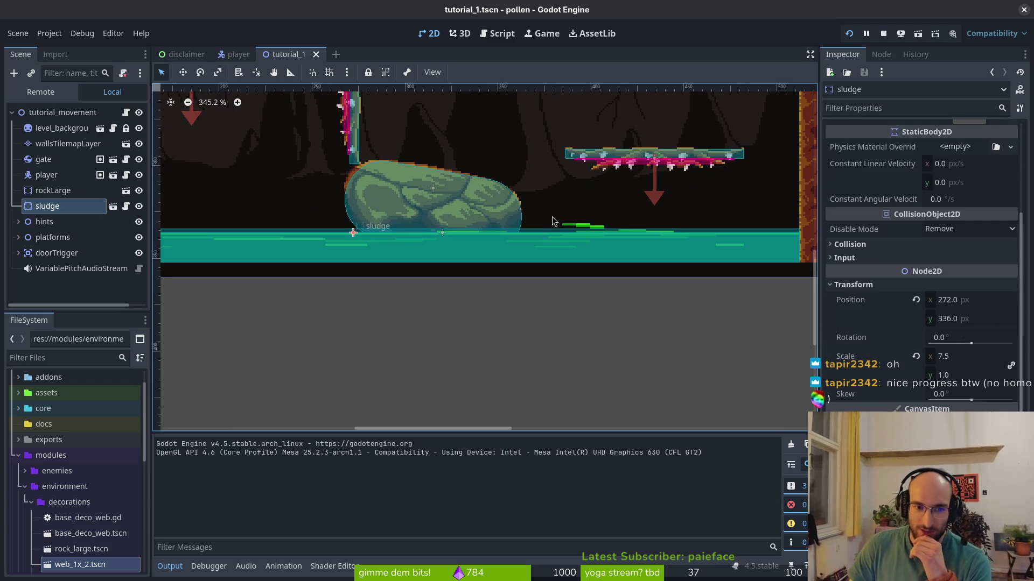
scroll(484, 249, left, 5)
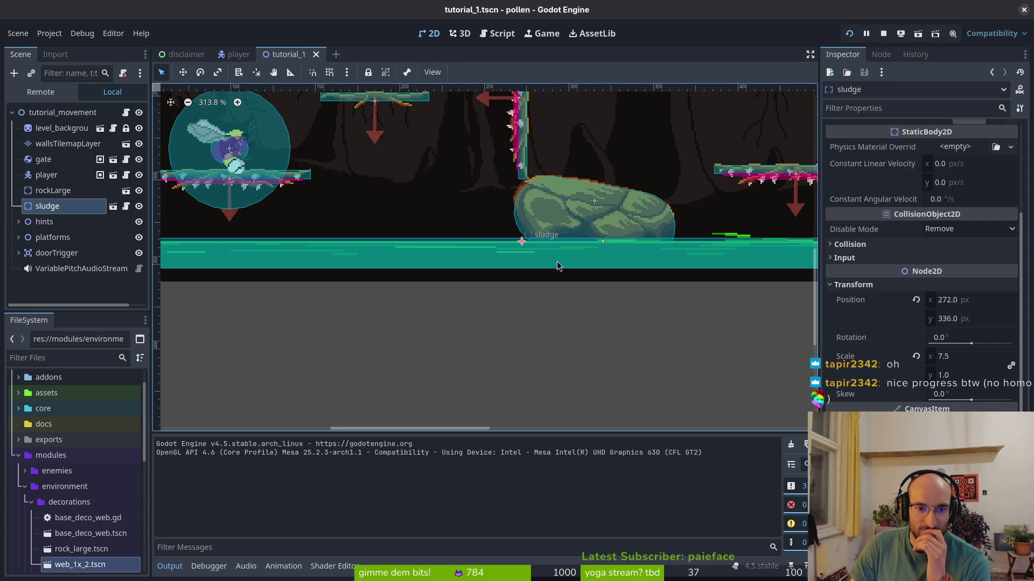
scroll(676, 263, up, 1)
scroll(676, 263, right, 4)
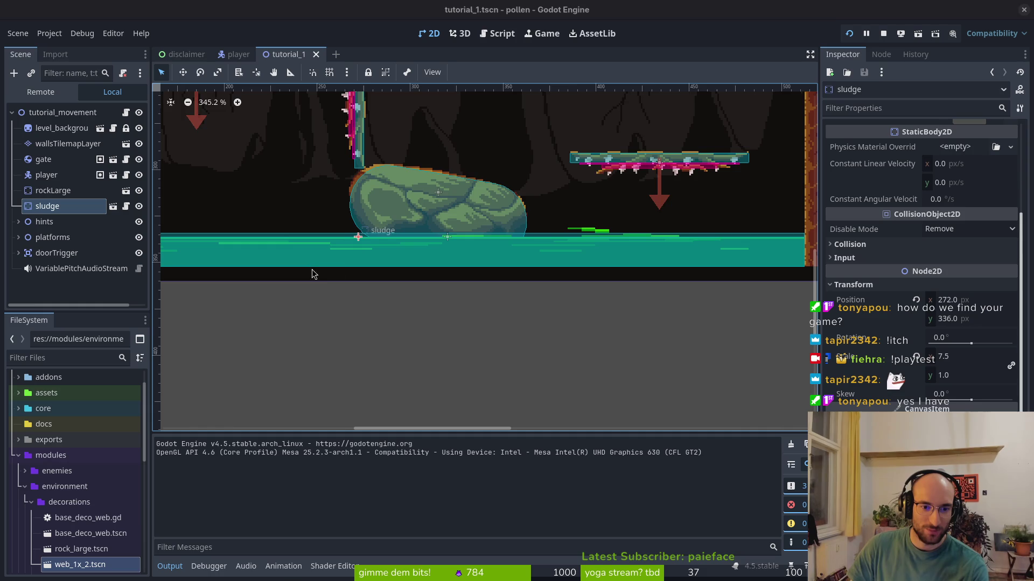
scroll(309, 270, down, 3)
scroll(377, 275, left, 5)
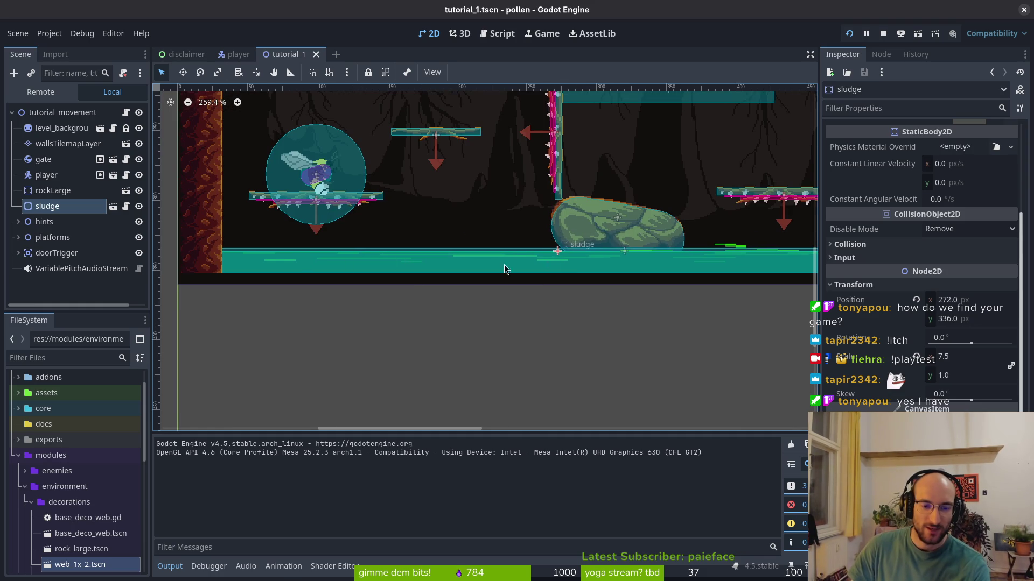
scroll(430, 272, right, 3)
scroll(546, 286, right, 3)
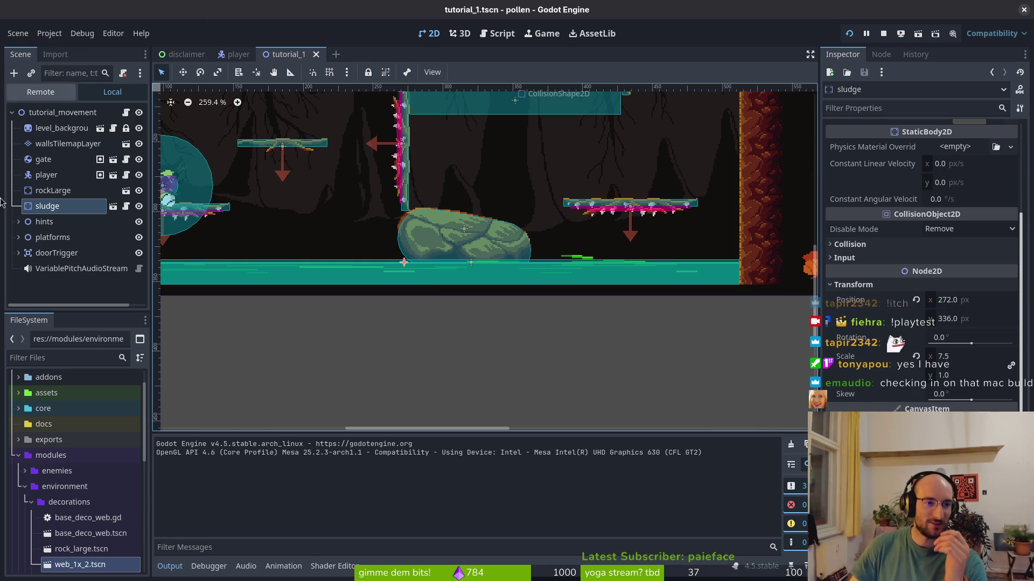
click(46, 37)
click(49, 35)
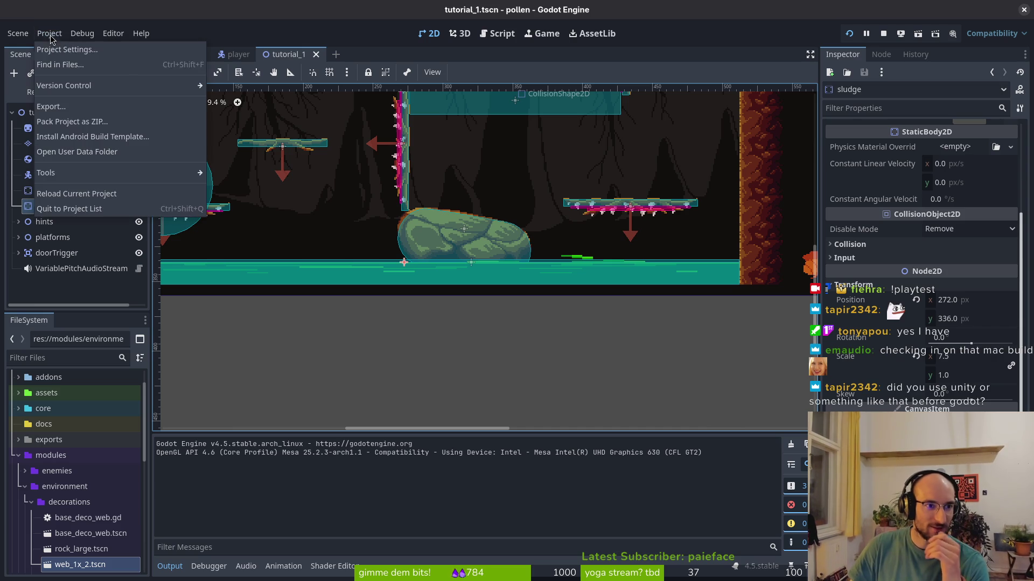
Step: Glance at the export settings, then open pollen's exports folder in Files
click(50, 35)
click(51, 107)
key(Escape)
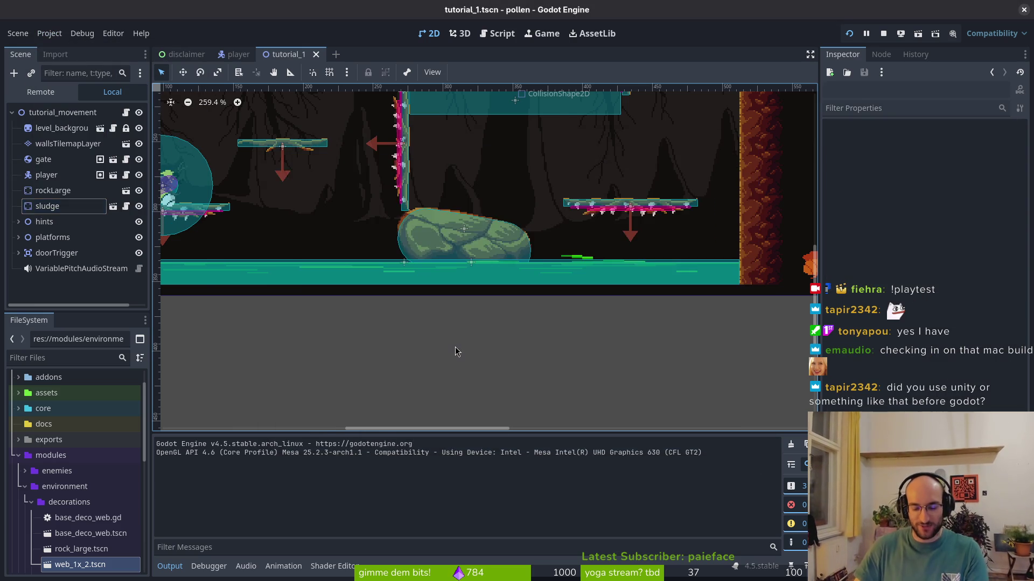
key(super)
key(super)
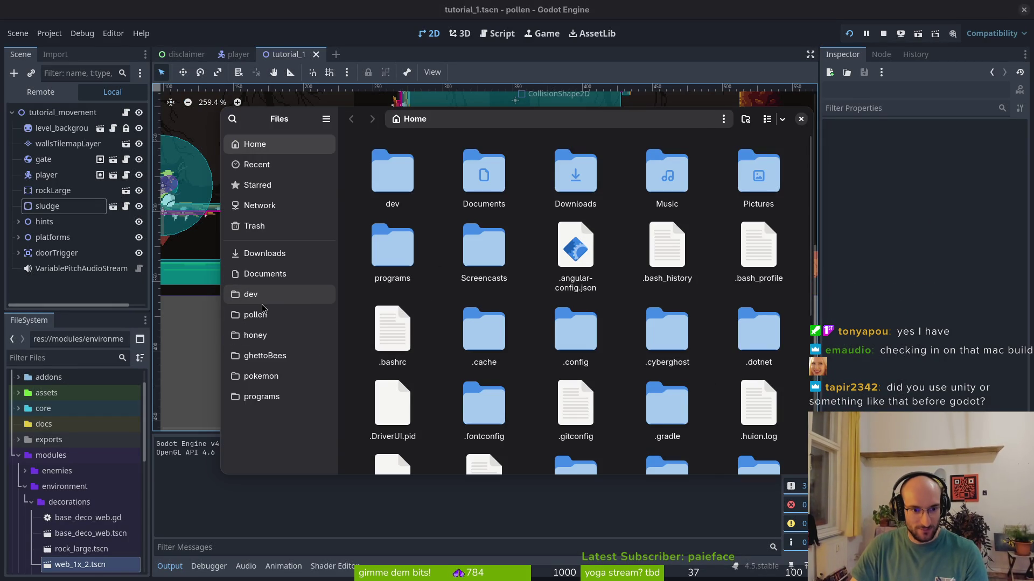
click(256, 314)
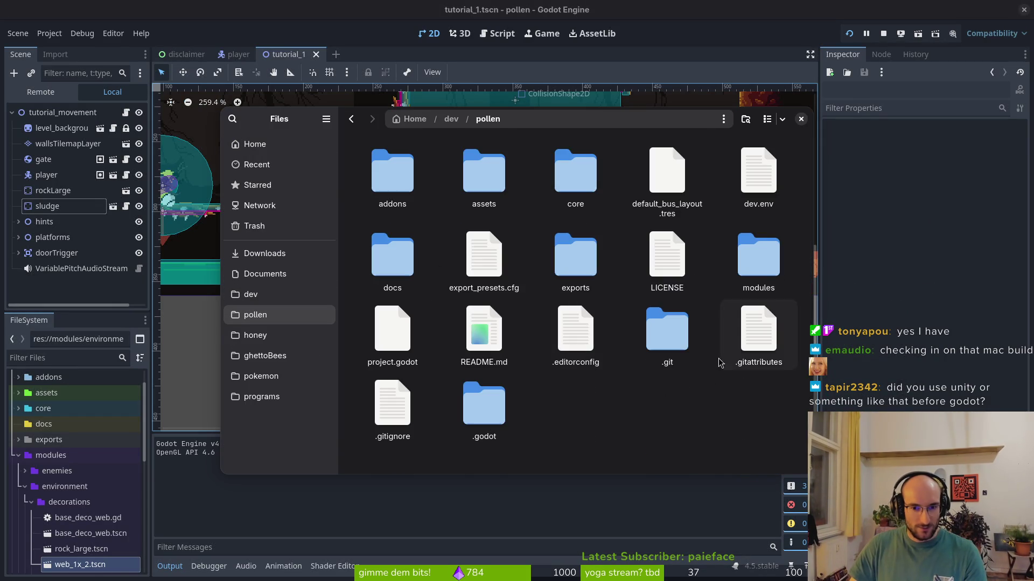
double_click(574, 237)
Step: Compress all twelve web export files into web.zip
key(ctrl+a)
right_click(579, 261)
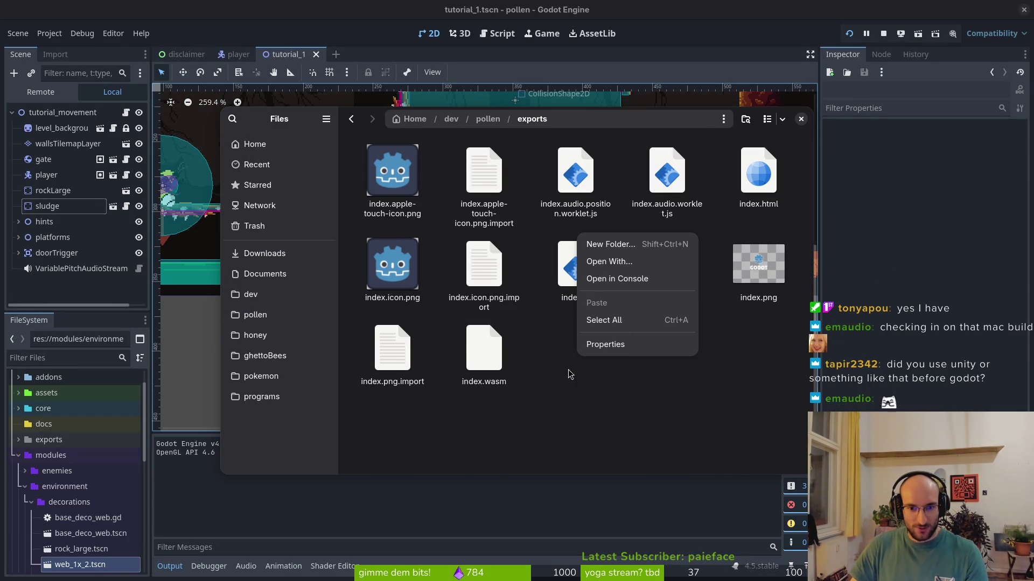
key(Escape)
right_click(575, 274)
click(640, 446)
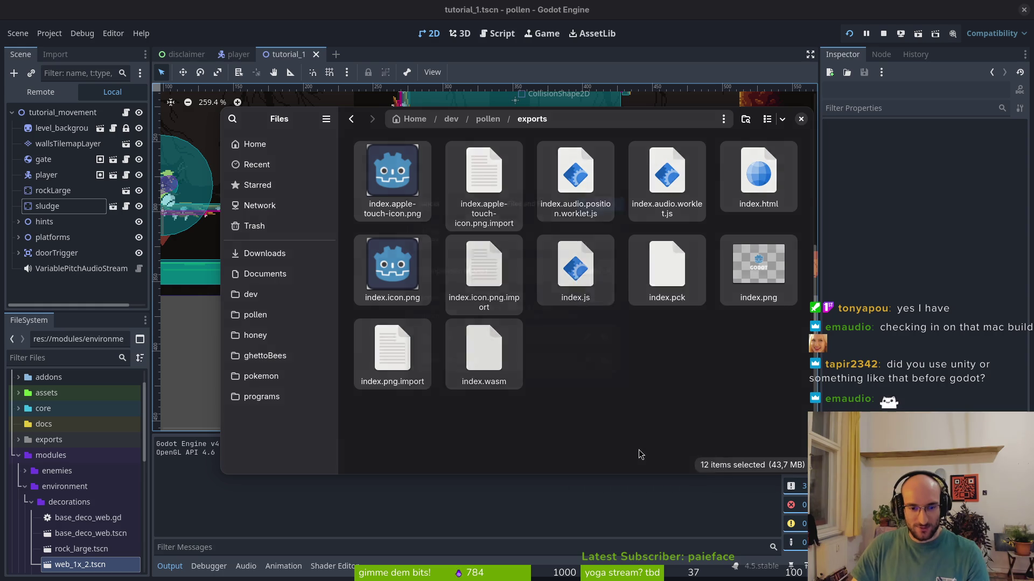
text(web)
key(Return)
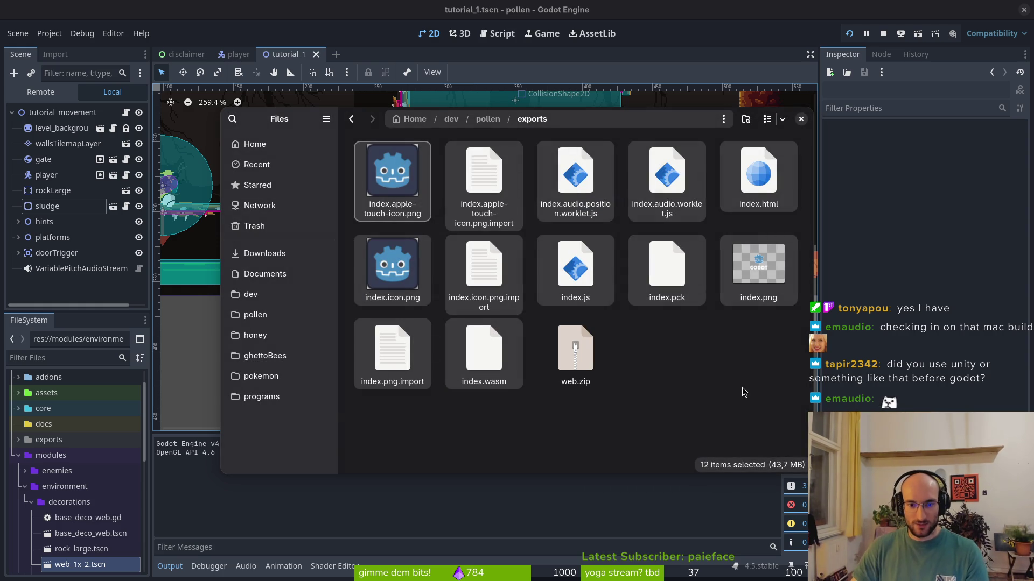
click(742, 389)
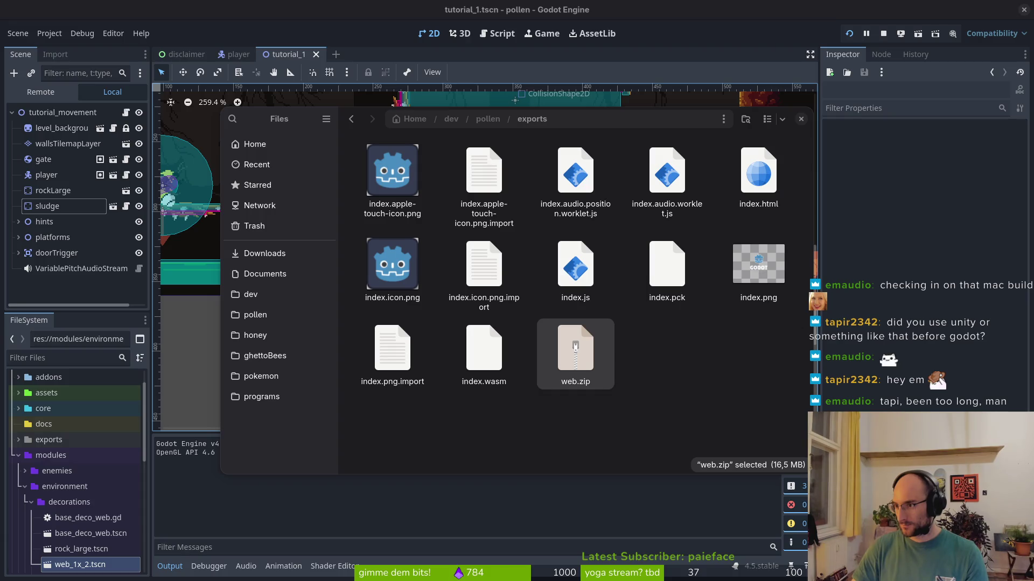
key(alt+Tab)
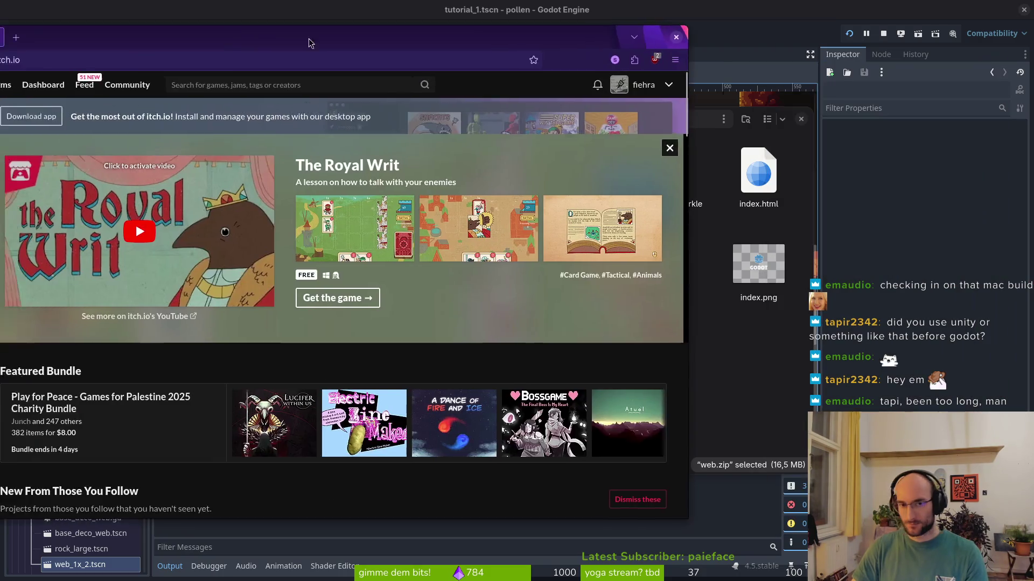
Step: Open the 'pollinate or die' edit page from the itch.io dashboard
click(212, 91)
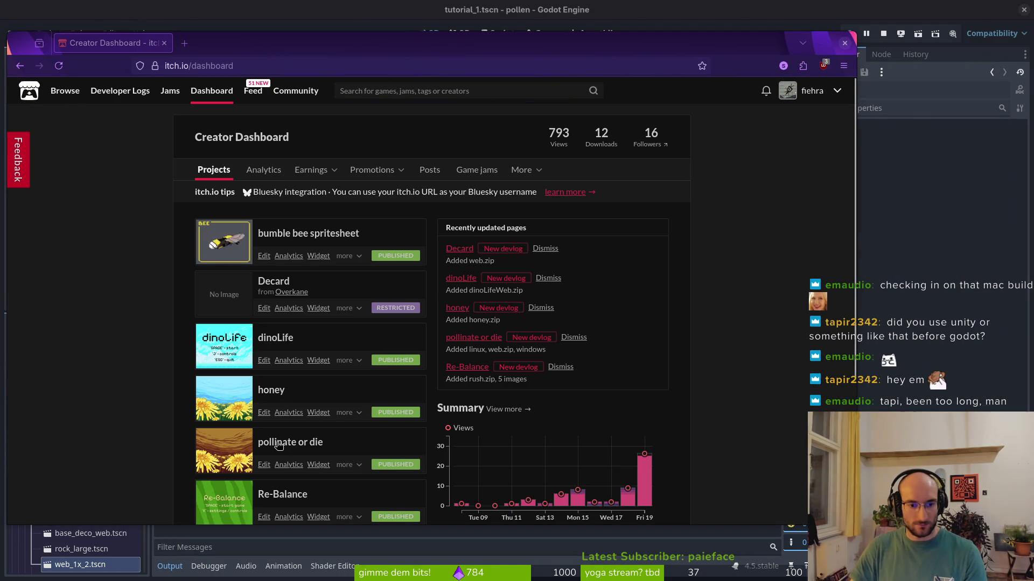
click(283, 442)
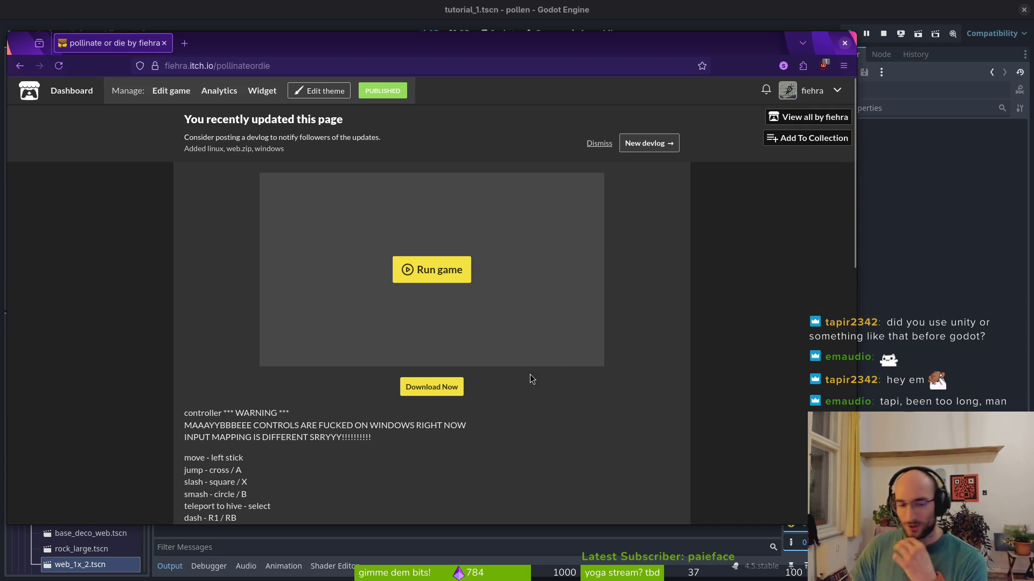
click(182, 96)
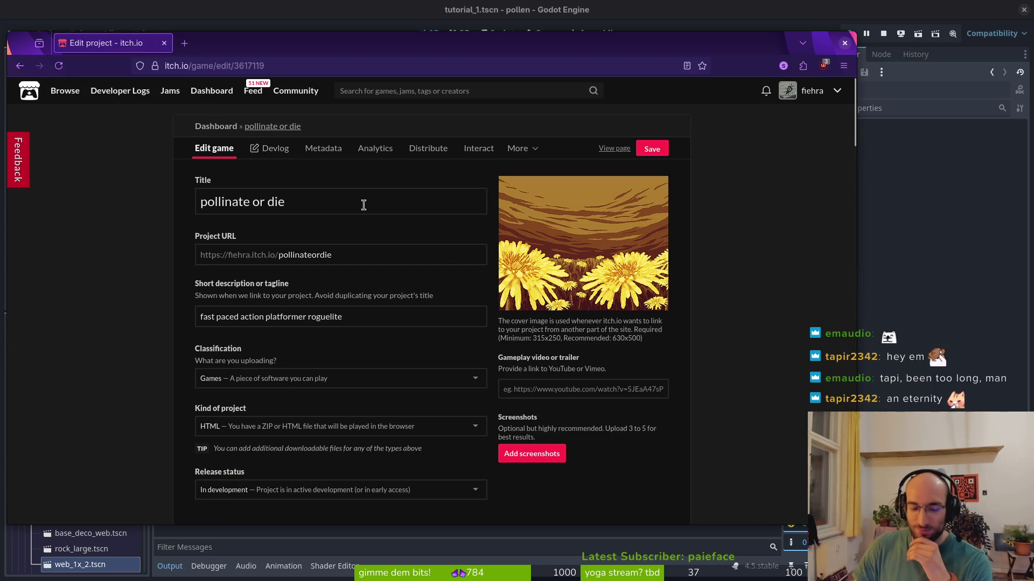
Step: Start typing 'gitl' in a new browser tab, then close it
key(super)
key(super)
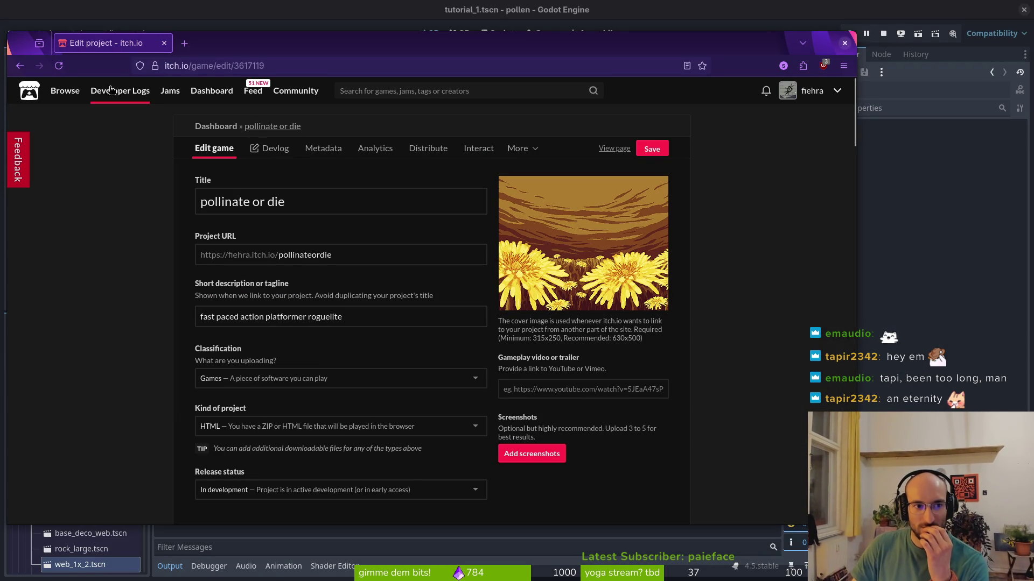
click(184, 43)
text(gitlab.com/)
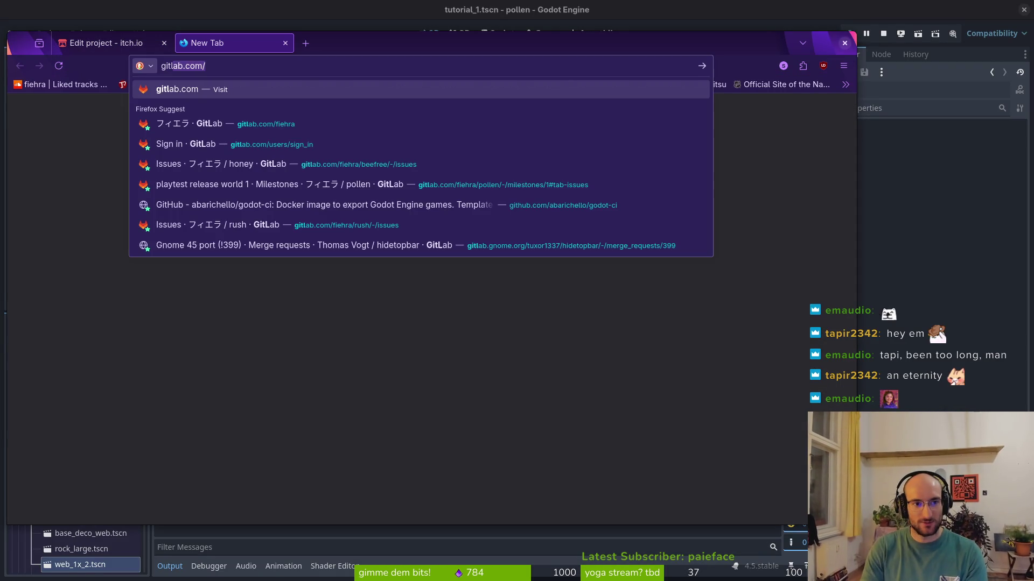
key(ctrl+w)
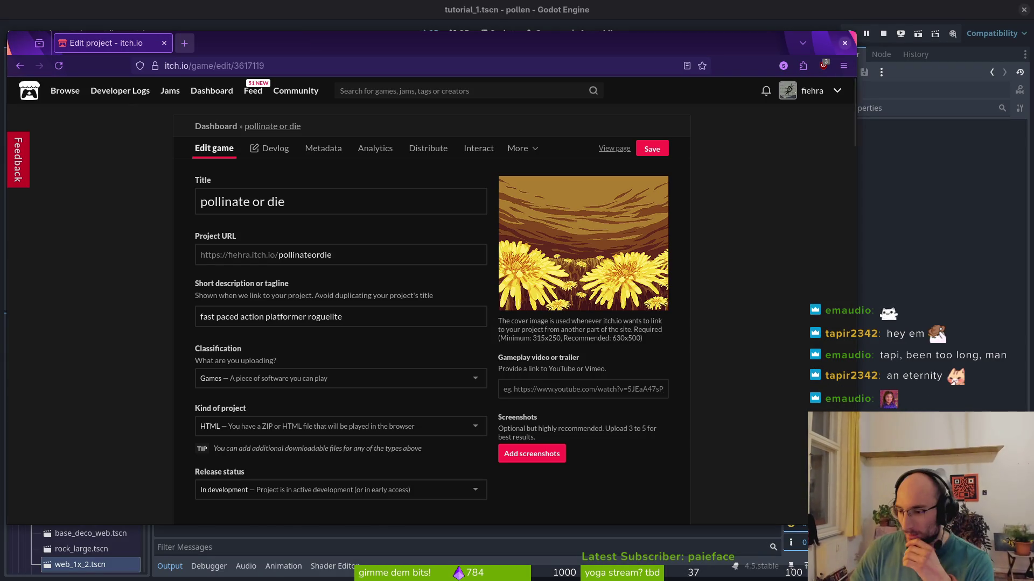
Step: Scroll down to Uploads and open the file upload picker
scroll(407, 307, down, 5)
scroll(407, 307, down, 4)
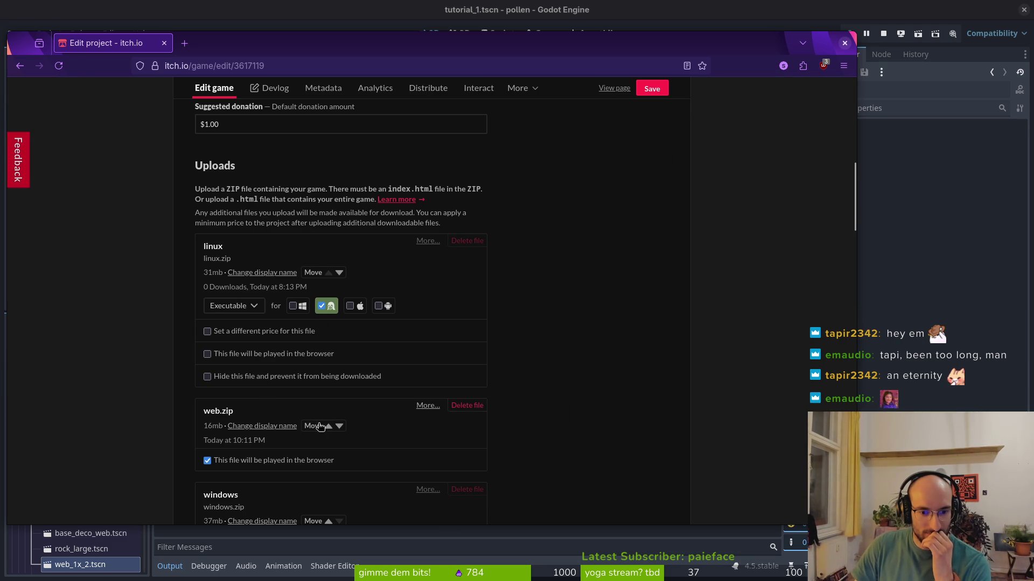
scroll(482, 199, down, 7)
click(221, 301)
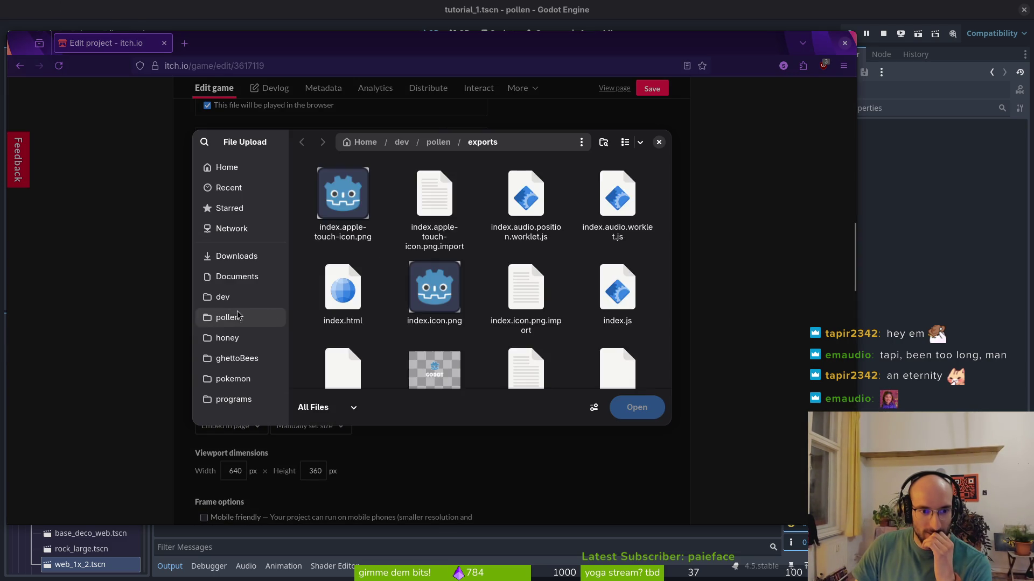
Step: Upload web.zip, mark it as played in the browser, and save the game page
scroll(525, 296, down, 2)
click(342, 328)
click(637, 414)
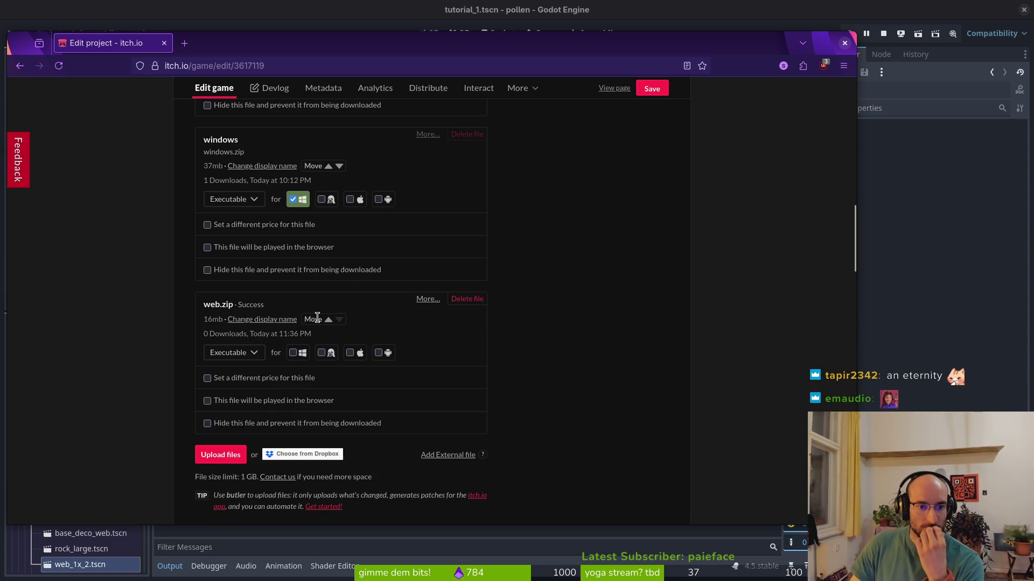
click(251, 401)
click(657, 92)
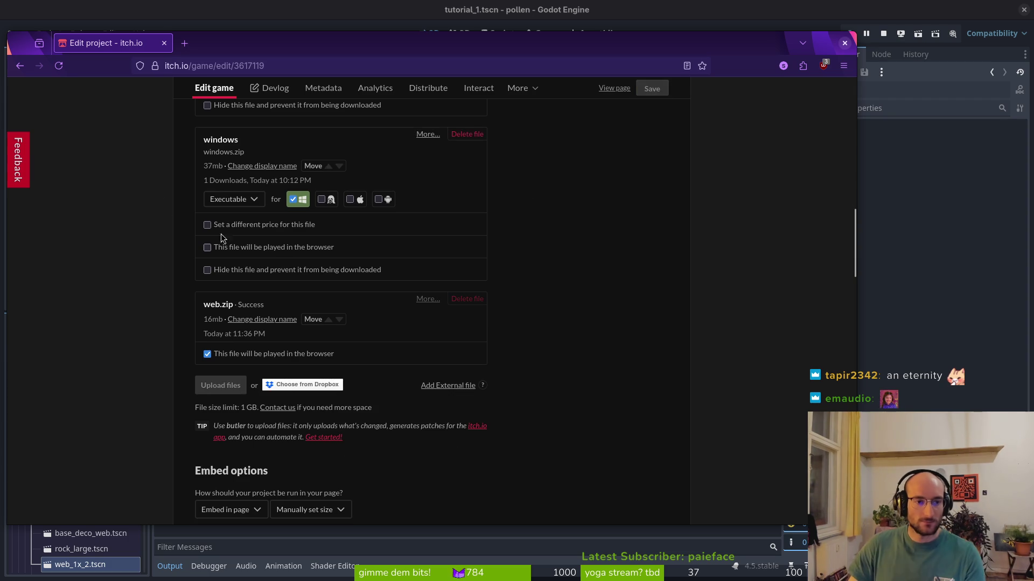
drag(219, 41, 301, 51)
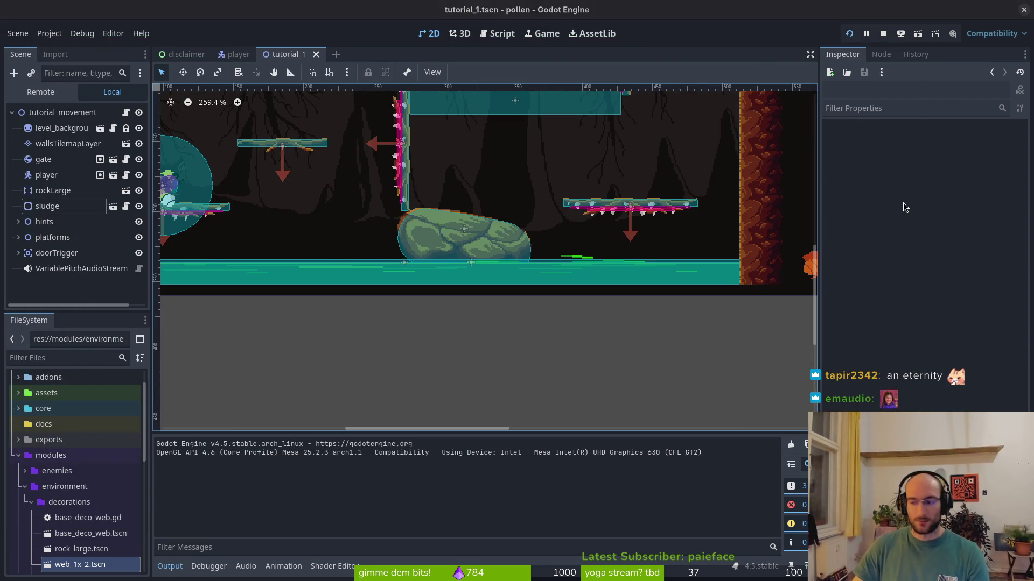
Step: Delete the old export files and export a fresh Windows Desktop build into exports
key(ctrl+a)
key(Delete)
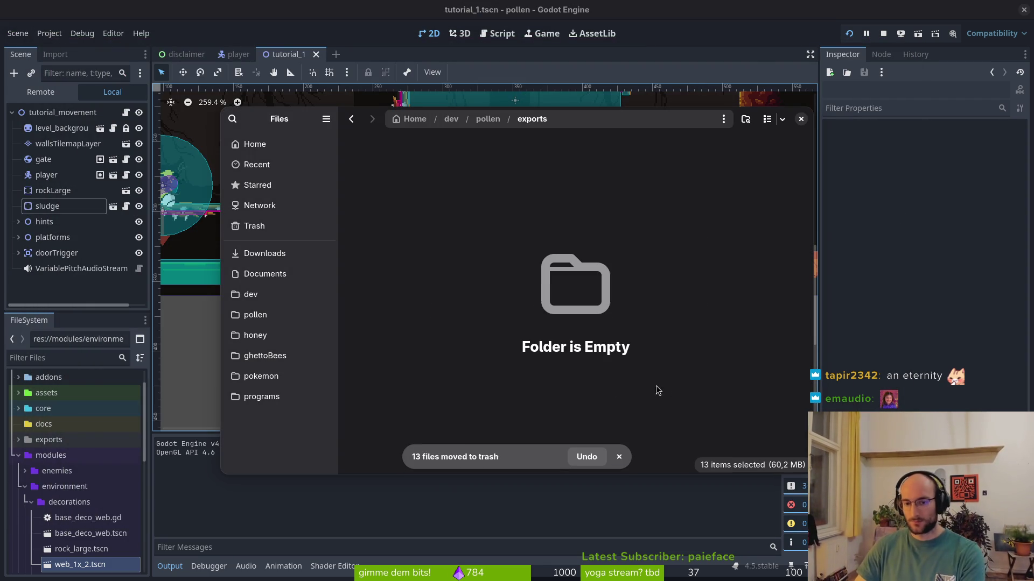
click(113, 80)
click(49, 33)
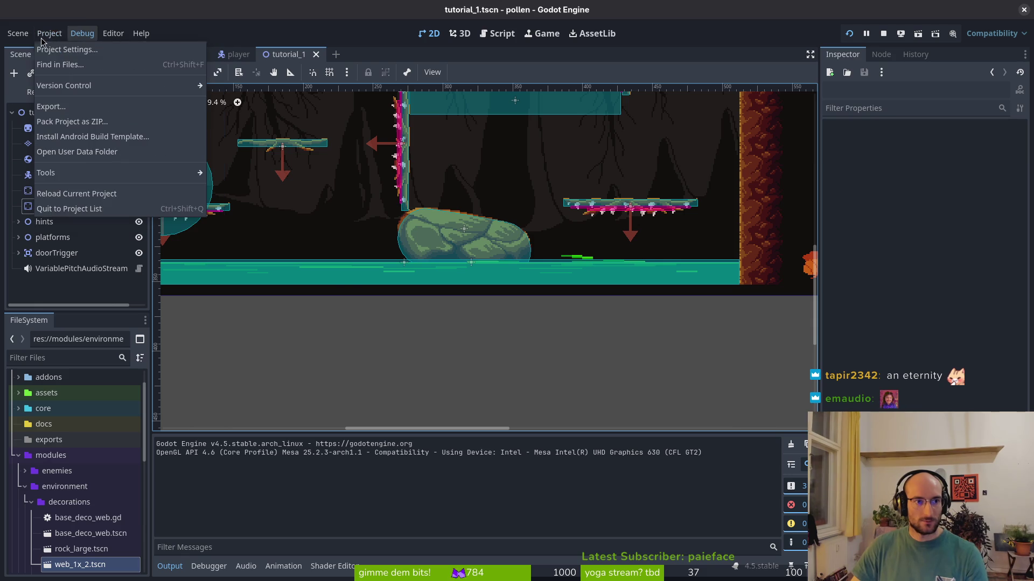
click(59, 108)
click(344, 261)
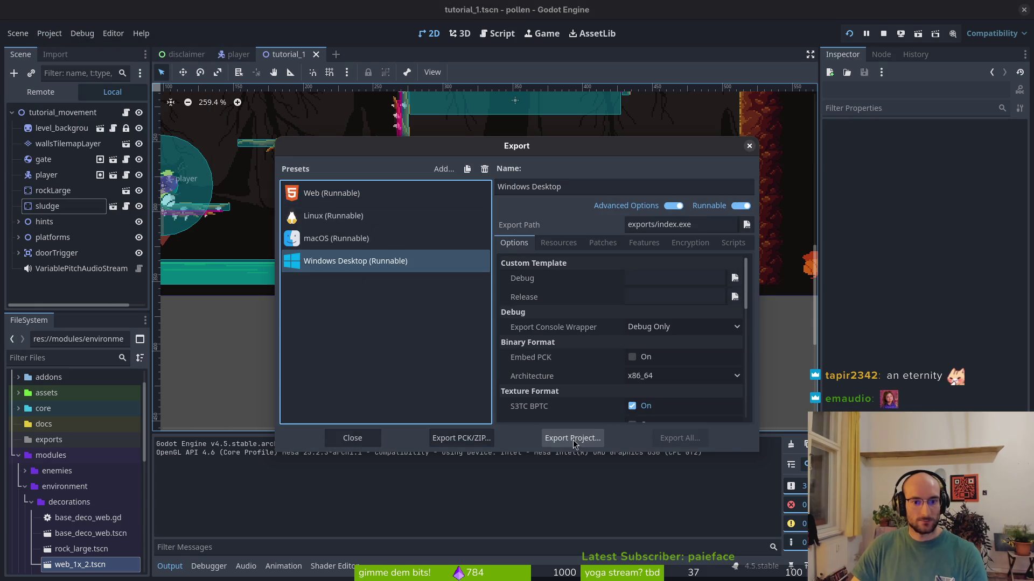
click(574, 441)
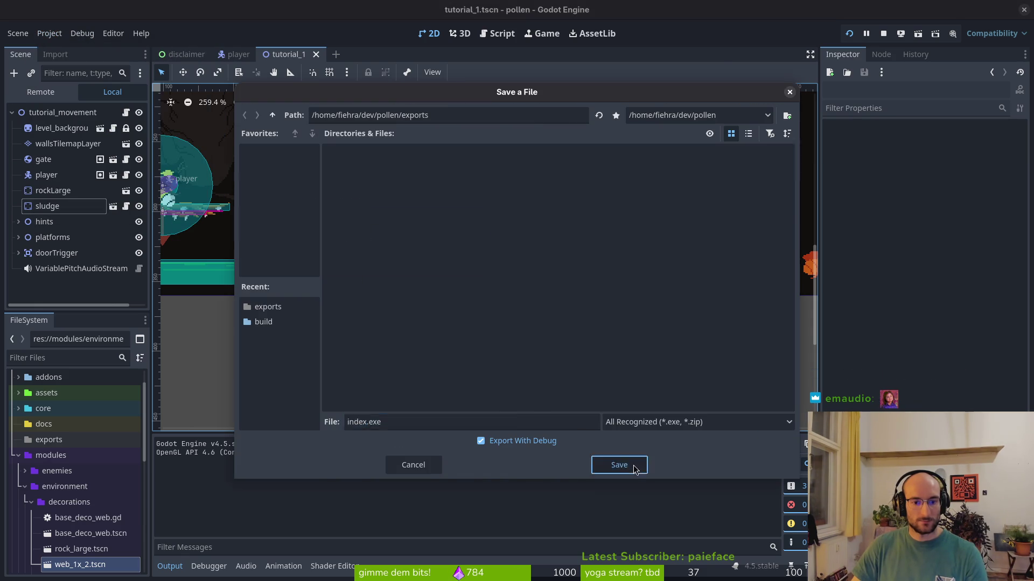
click(630, 464)
Step: Compress the three exported Windows files into windows.zip
key(ctrl+a)
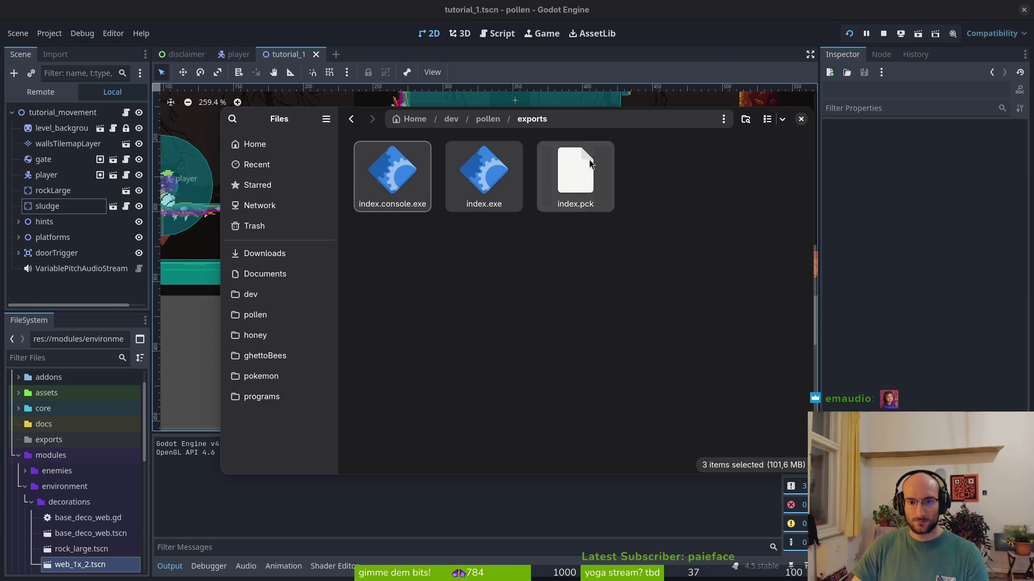
right_click(591, 160)
click(640, 330)
text(windows)
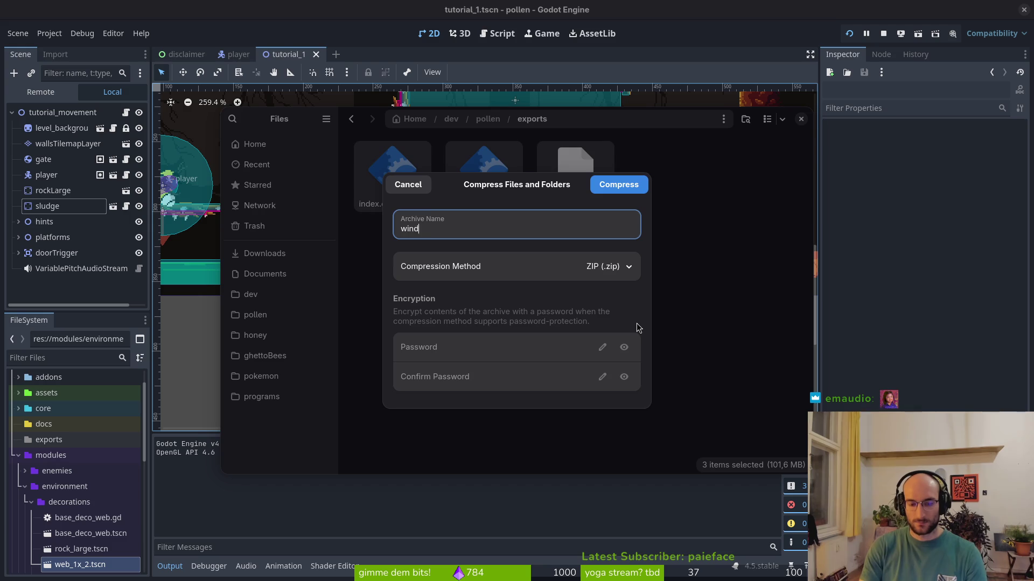
key(Return)
click(721, 285)
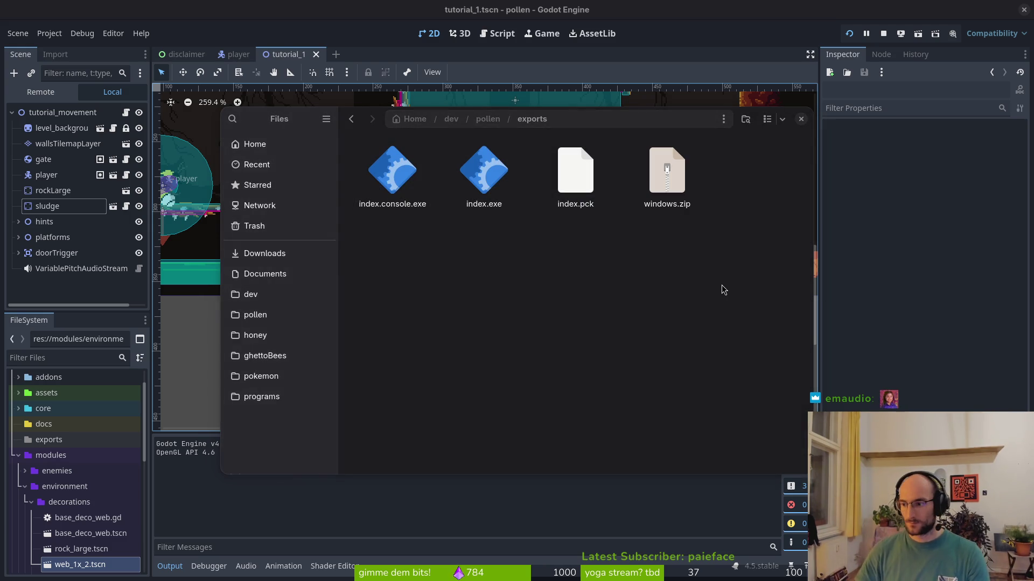
key(alt+Tab)
click(281, 391)
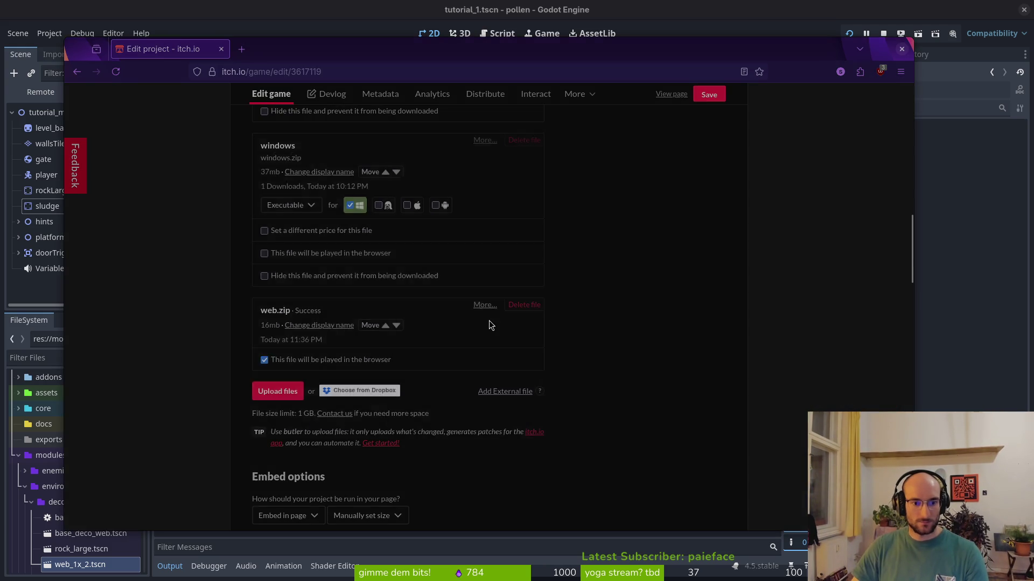
Step: Upload windows.zip from the exports folder to the itch.io game page
click(674, 207)
click(693, 413)
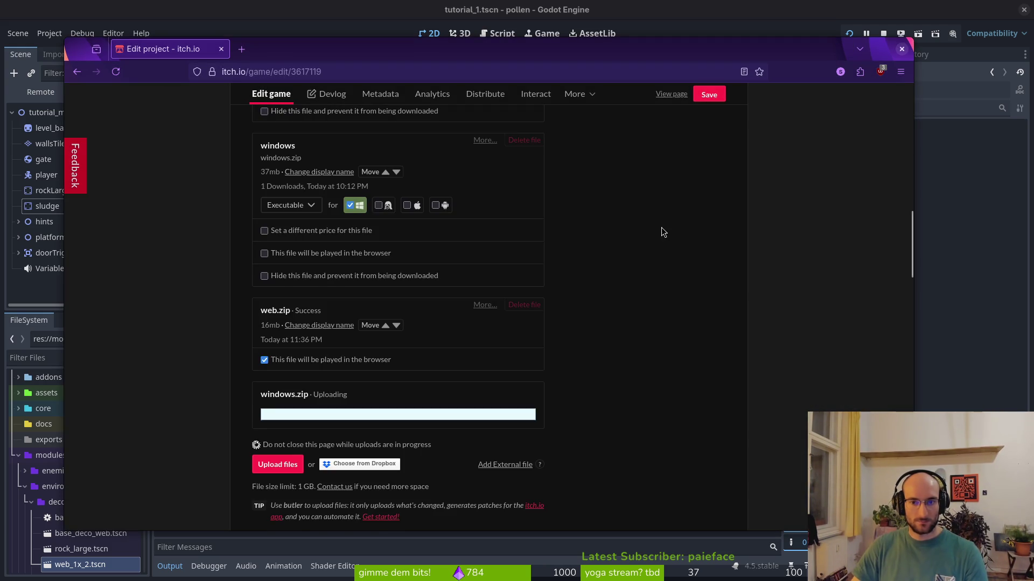
key(alt+Tab)
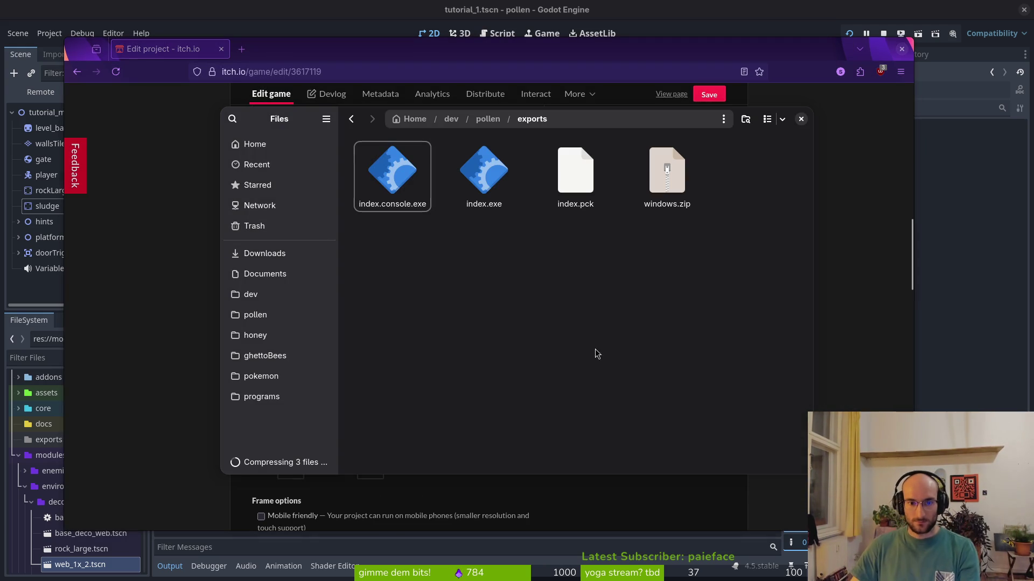
key(alt+Tab)
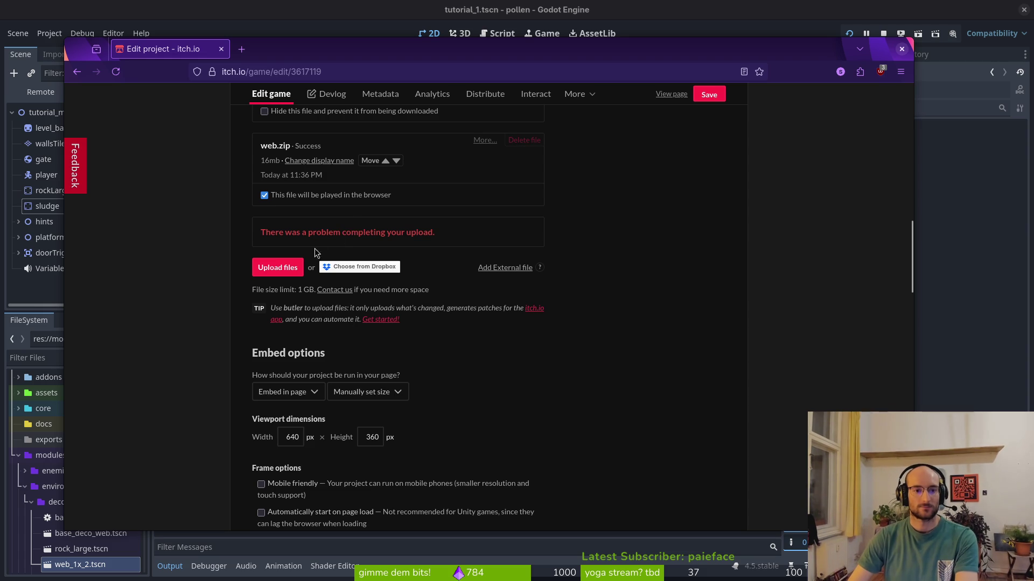
scroll(274, 232, up, 4)
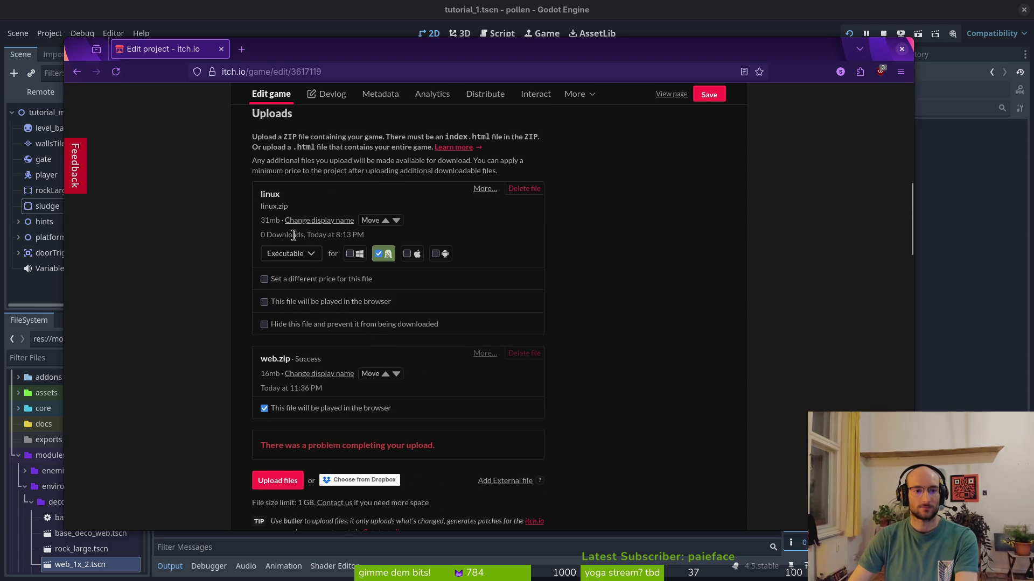
scroll(265, 206, up, 5)
scroll(422, 259, down, 9)
scroll(371, 260, up, 3)
click(286, 413)
click(674, 204)
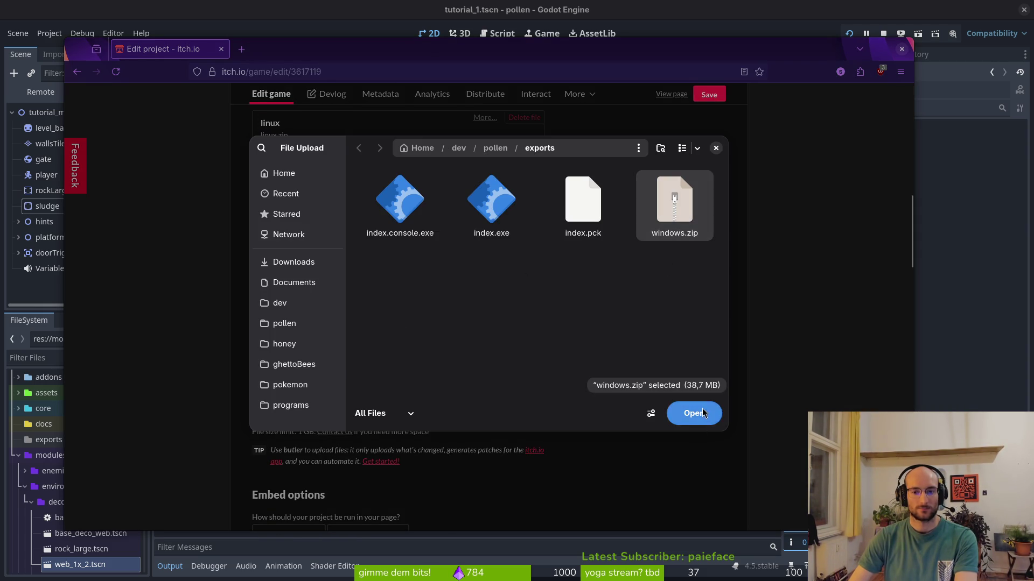
click(695, 413)
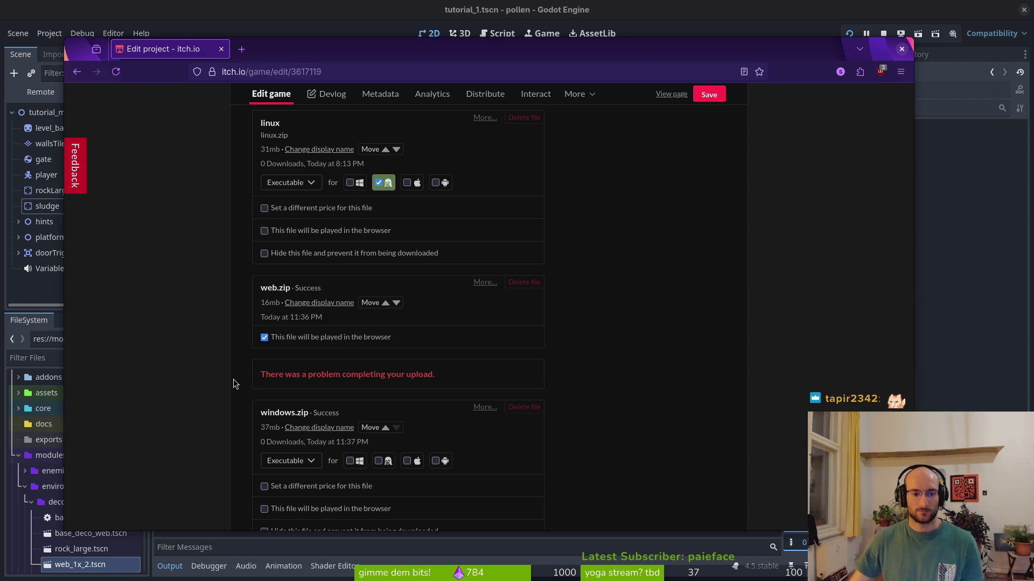
Step: Mark windows.zip as a Windows executable and save the game page
click(349, 462)
scroll(347, 464, down, 3)
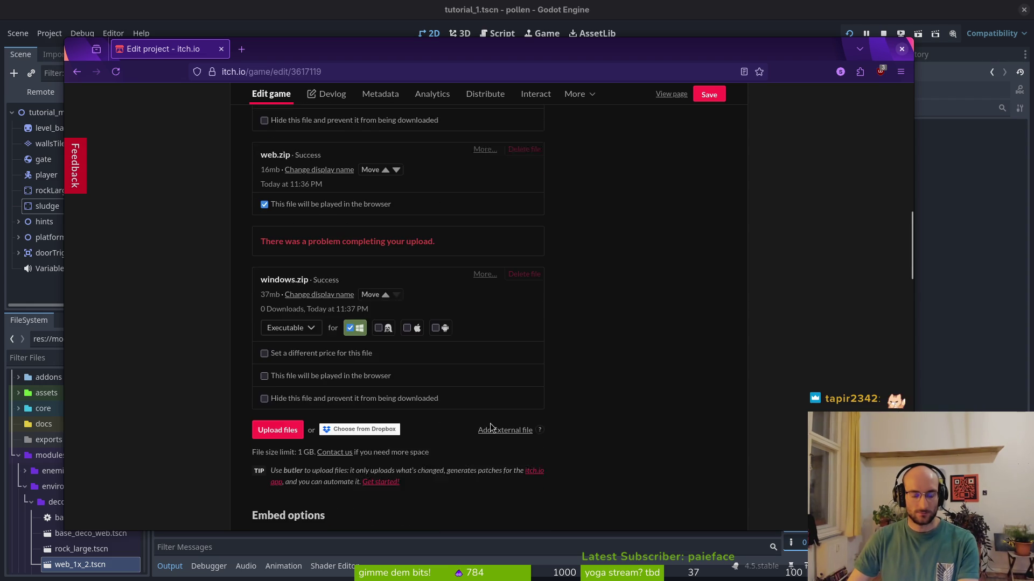
click(716, 98)
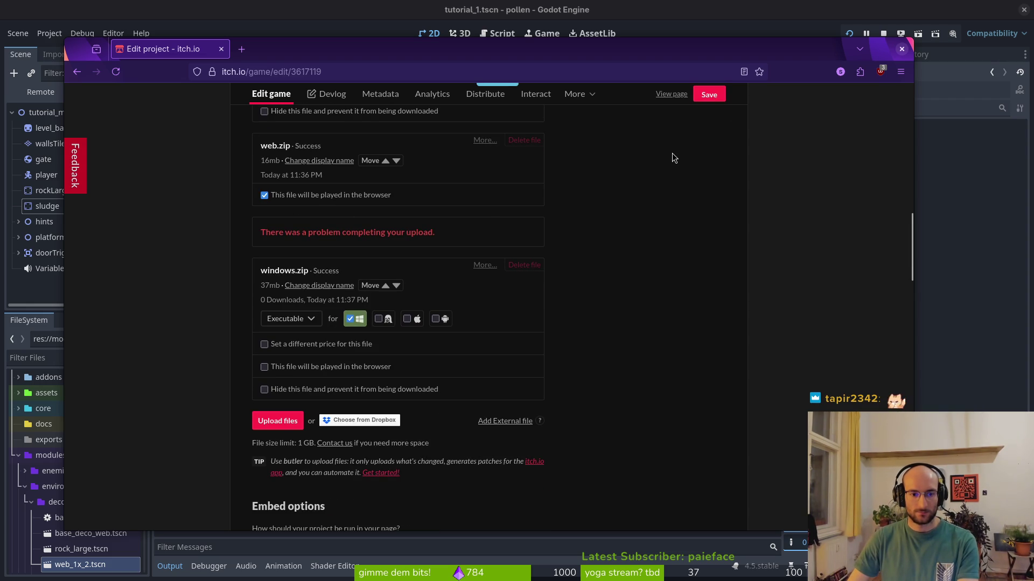
scroll(534, 321, down, 2)
Step: Move all old files in the exports folder to the trash
click(277, 278)
key(ctrl+a)
key(Delete)
click(49, 34)
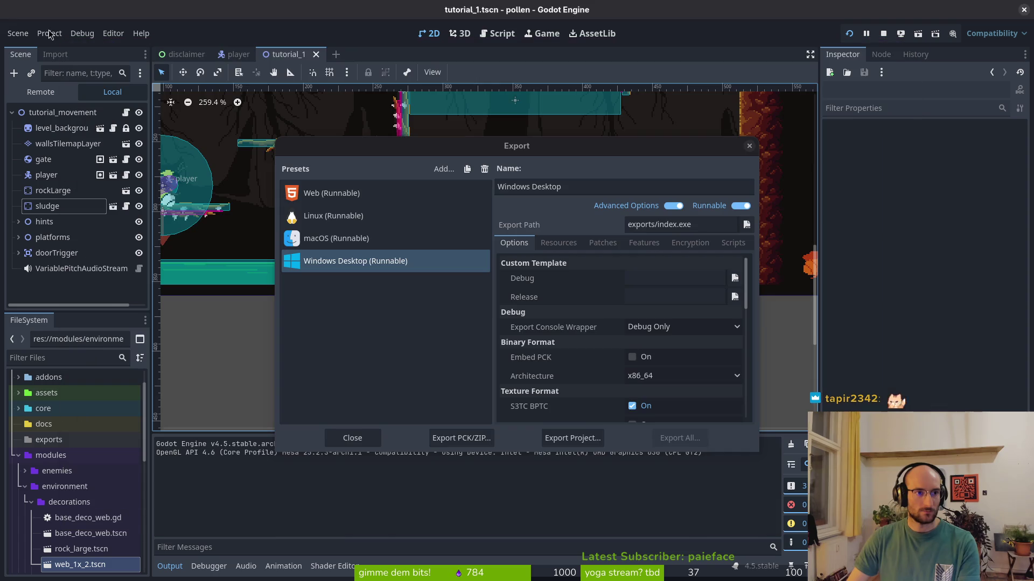
Step: Export the Linux preset build into the exports folder
click(316, 217)
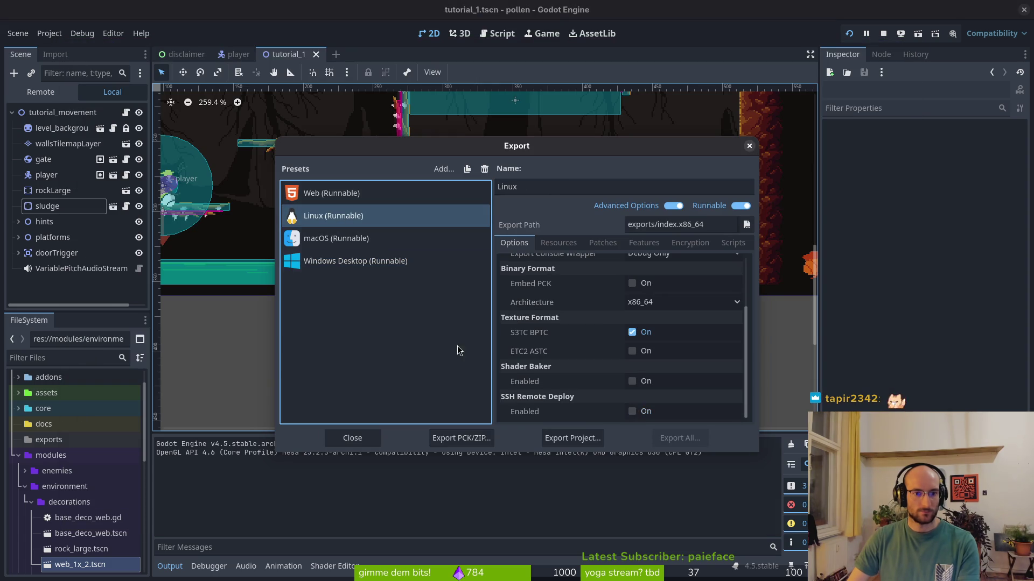
click(578, 440)
click(619, 465)
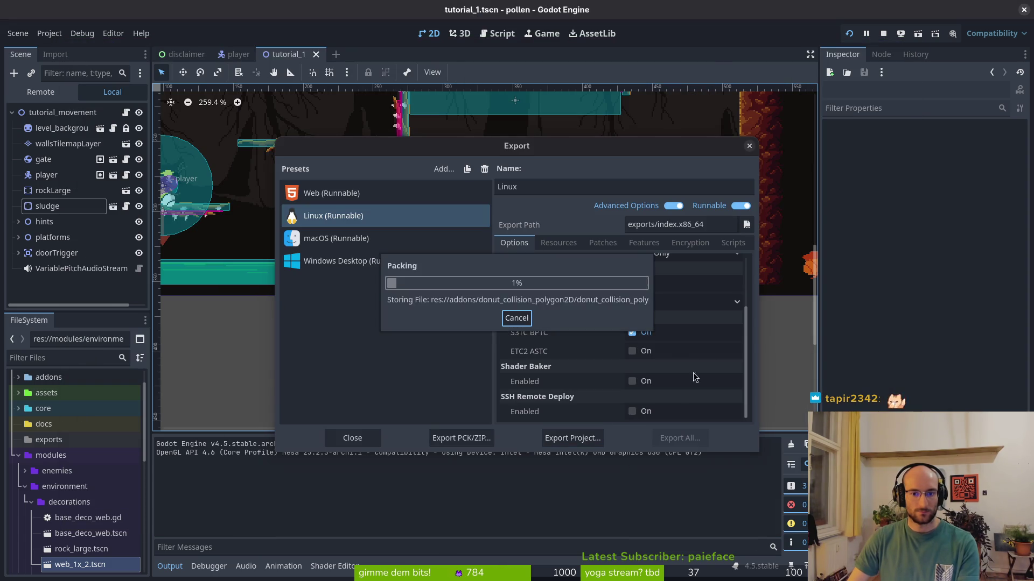
key(alt+Tab)
Step: Compress the three exported Linux files into linux.zip
key(ctrl+a)
right_click(558, 157)
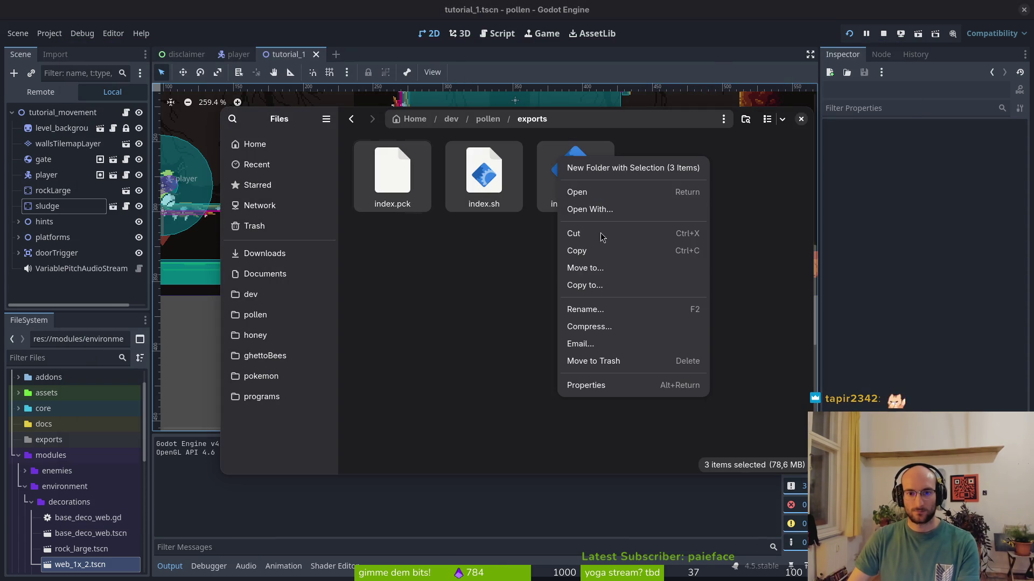
click(598, 326)
text(linux)
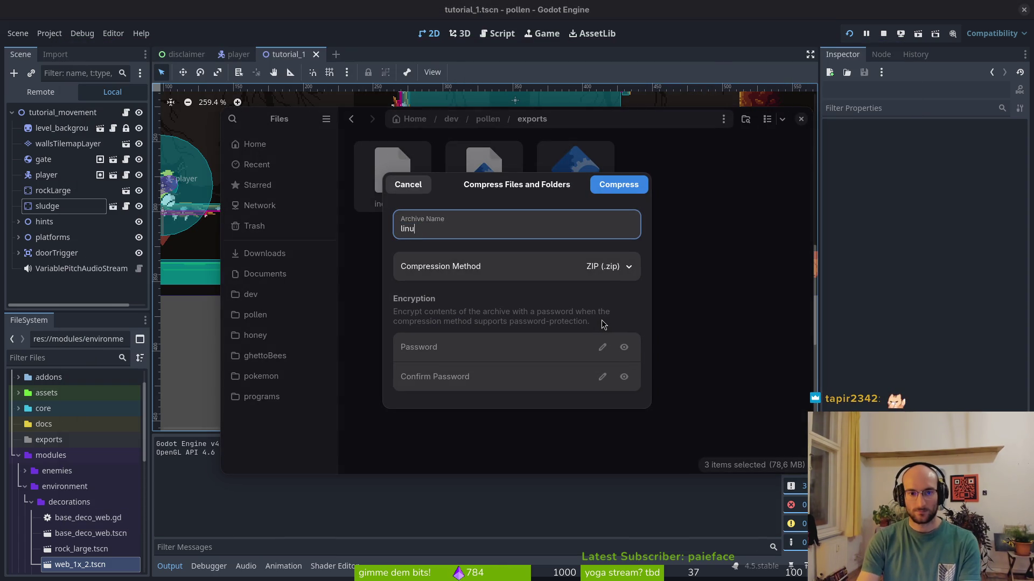
key(Return)
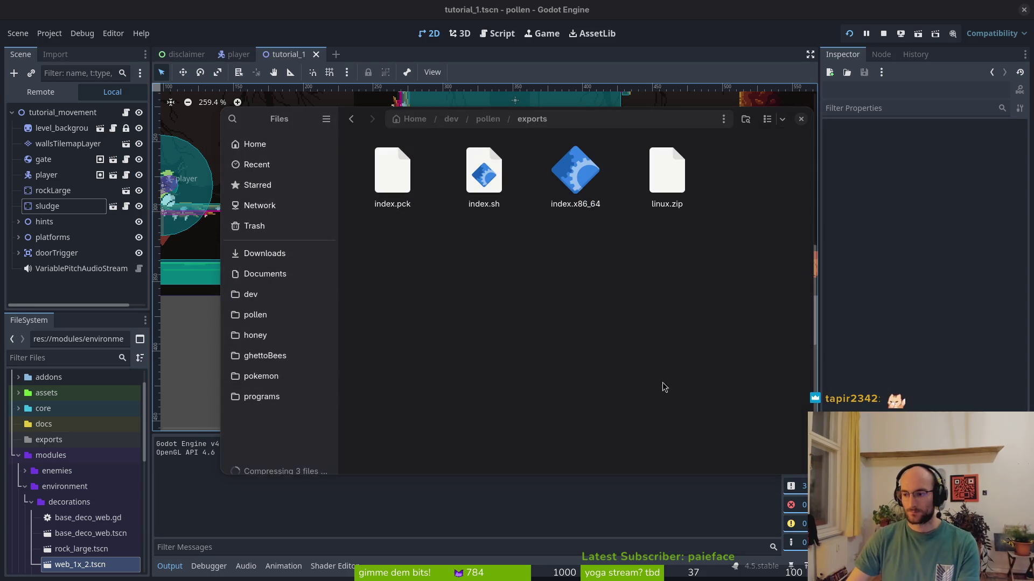
key(alt+Tab)
click(288, 280)
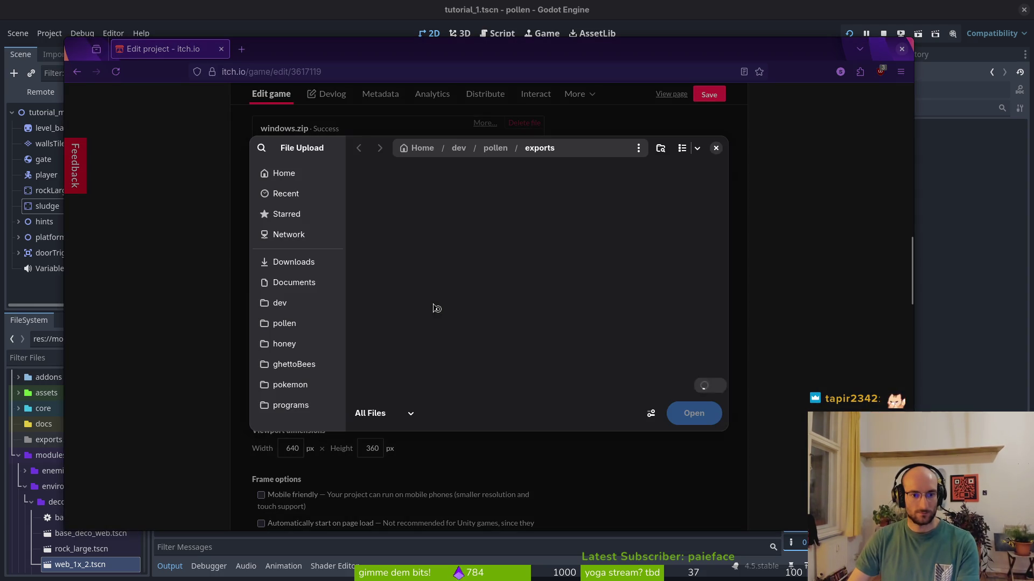
Step: Upload linux.zip from the exports folder to the itch.io game's uploads
click(677, 197)
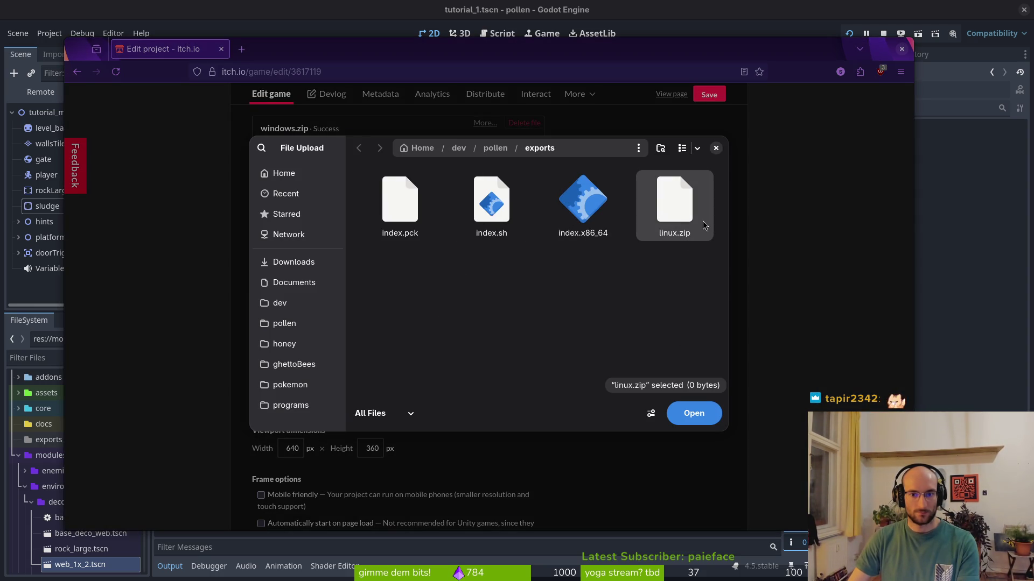
click(675, 204)
click(694, 413)
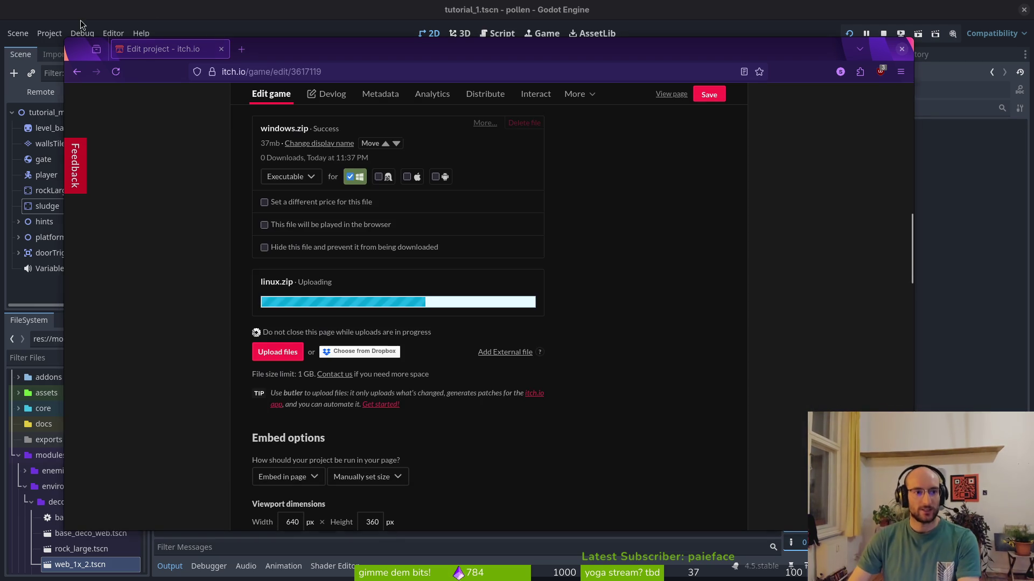
click(81, 24)
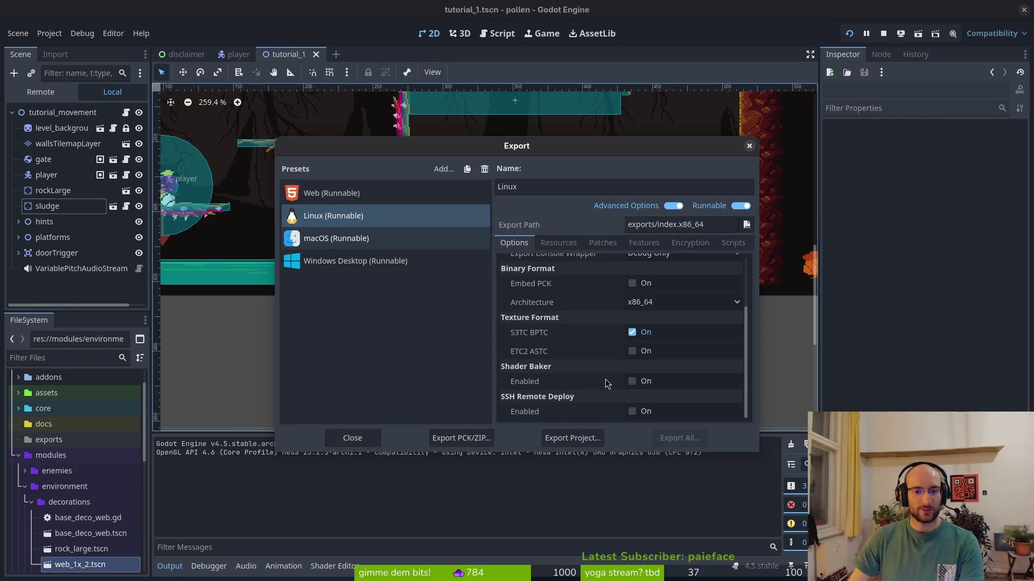
Step: Select the macOS export preset and enlarge the Export dialog to read its ETC2 ASTC error
key(Down)
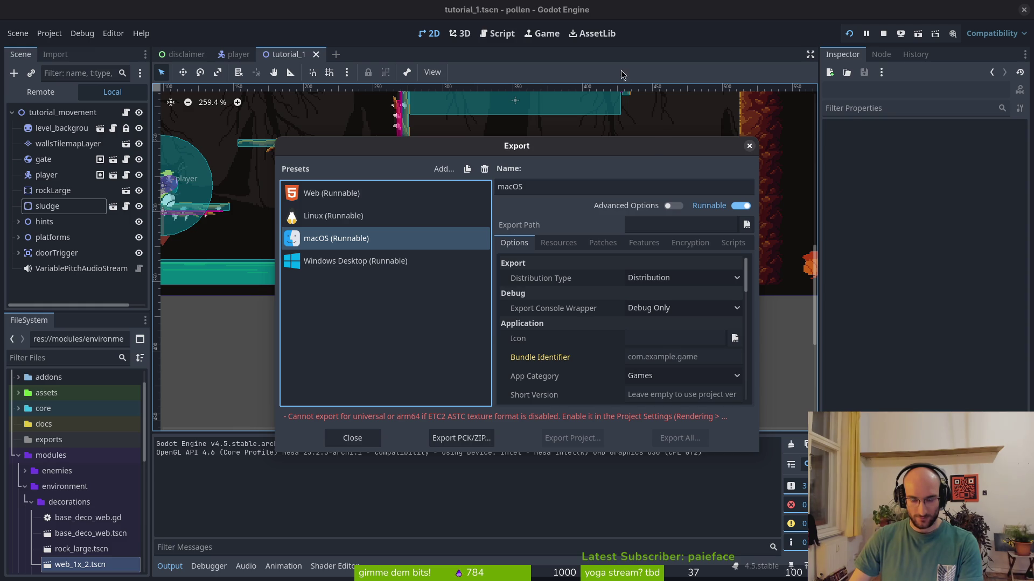
mouse_move(645, 82)
mouse_down()
mouse_move(947, 51)
mouse_move(780, 63)
mouse_move(848, 58)
mouse_up()
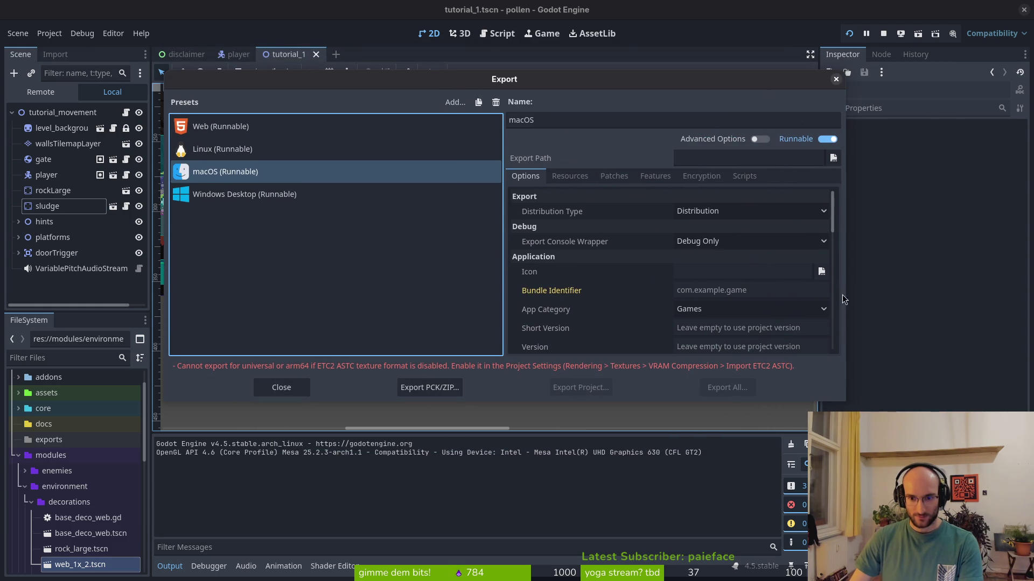
key(alt+Tab)
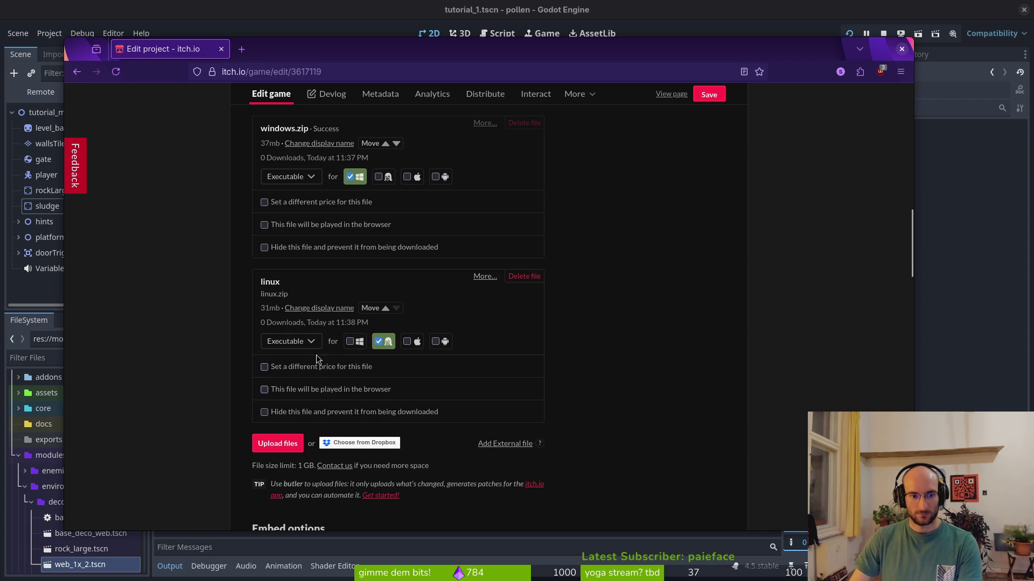
Step: Save the itch.io game page with linux.zip listed as a Linux executable
scroll(310, 361, up, 7)
scroll(355, 338, down, 7)
click(709, 94)
scroll(433, 290, up, 4)
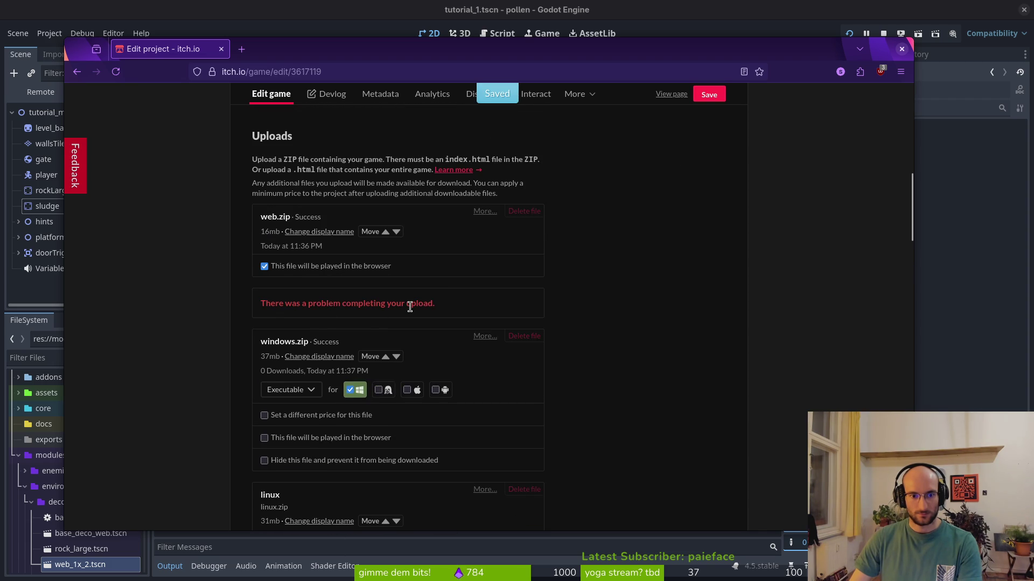
scroll(194, 309, down, 12)
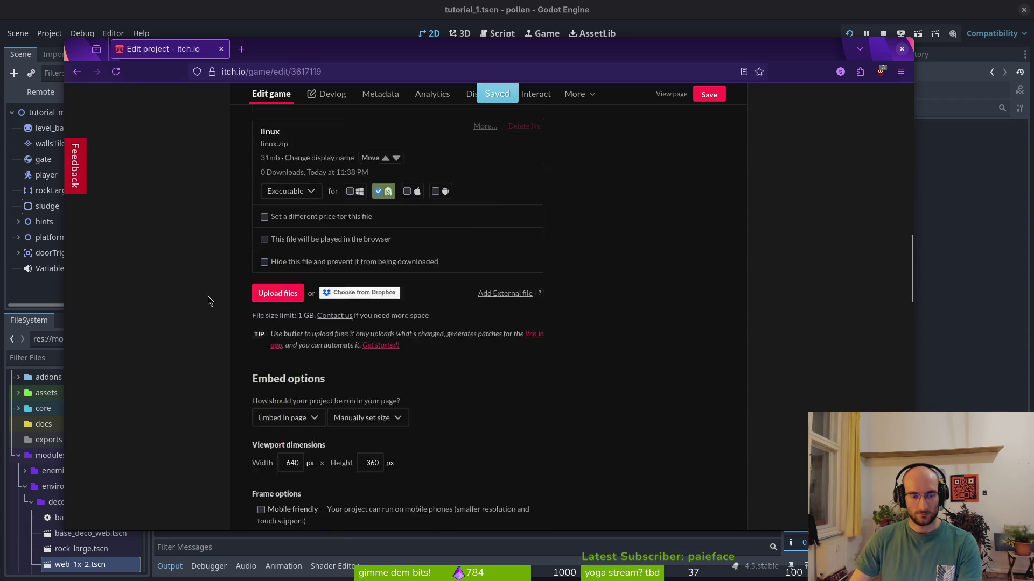
key(alt+Tab)
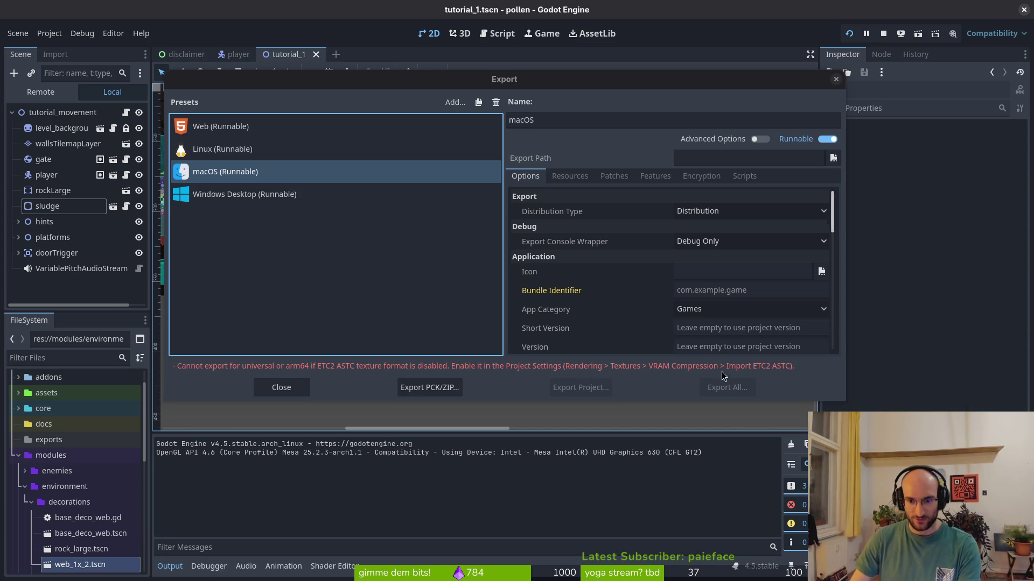
click(836, 79)
Step: Briefly open Project Settings and the export presets, then close both
click(48, 33)
click(60, 50)
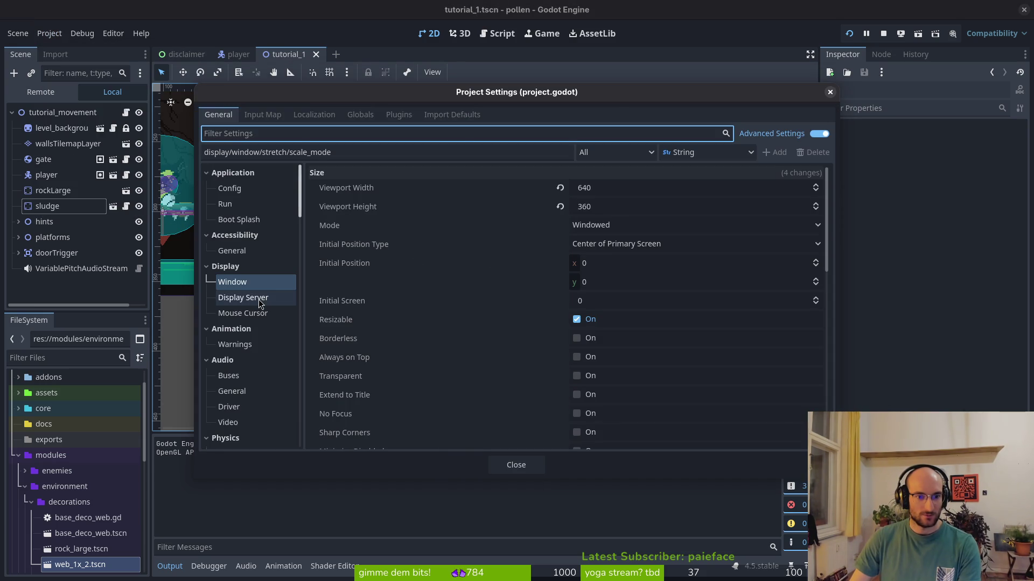
key(Escape)
click(45, 28)
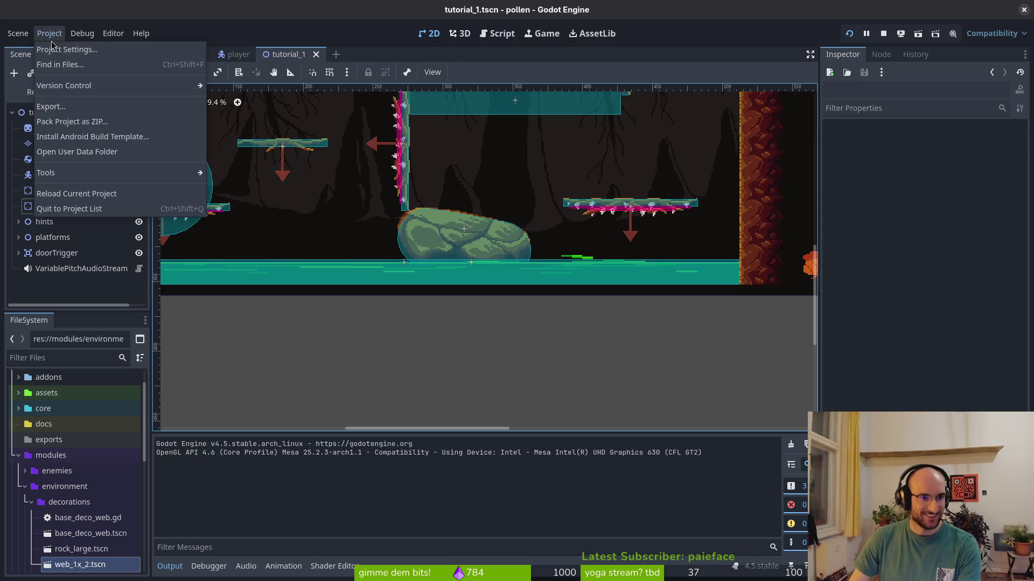
click(46, 106)
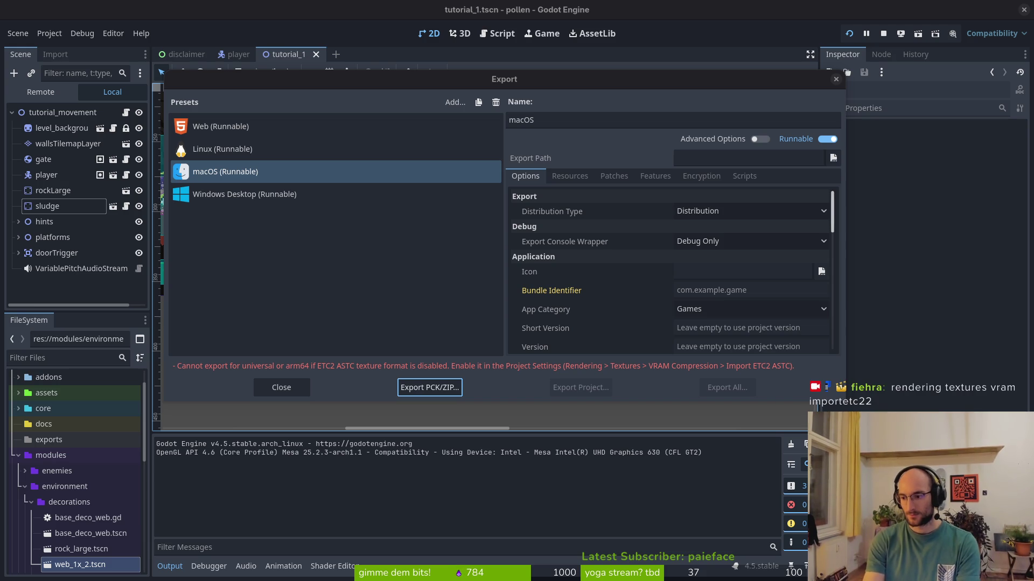
key(Escape)
Step: Enable Import ETC2 ASTC under Rendering > Textures and save and restart the editor
click(48, 33)
click(60, 55)
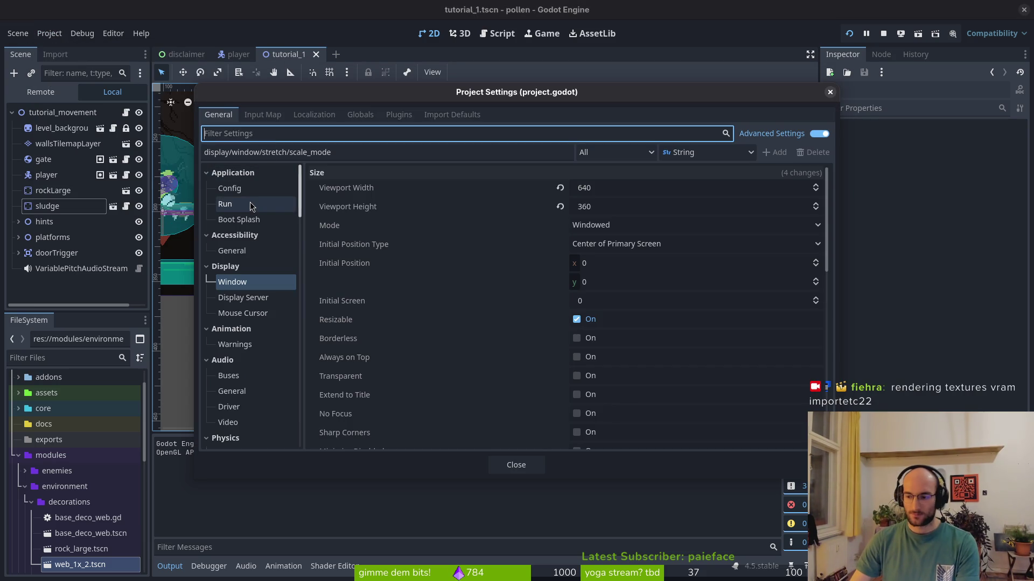
scroll(262, 267, down, 10)
scroll(244, 228, up, 3)
click(240, 247)
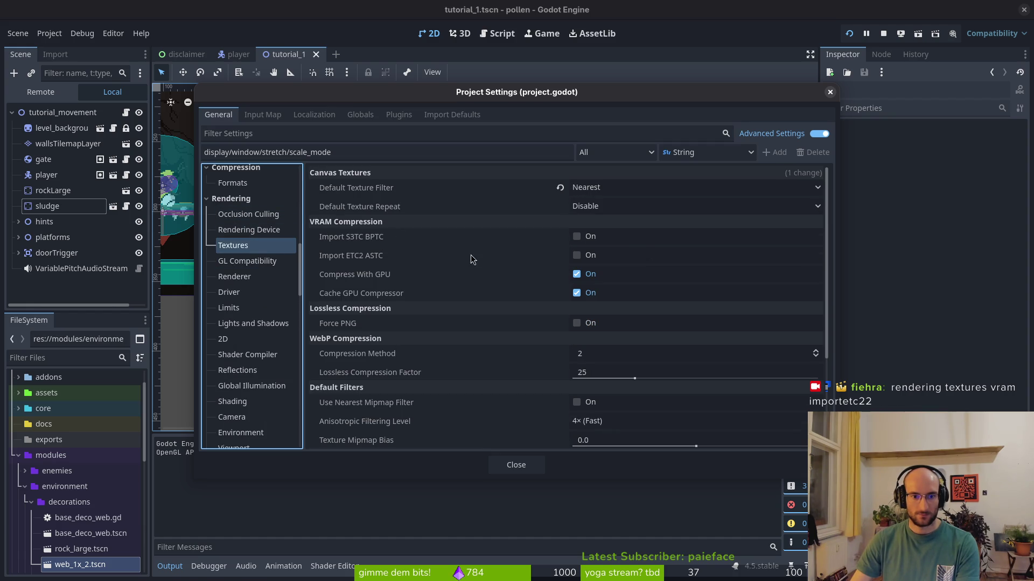
click(576, 256)
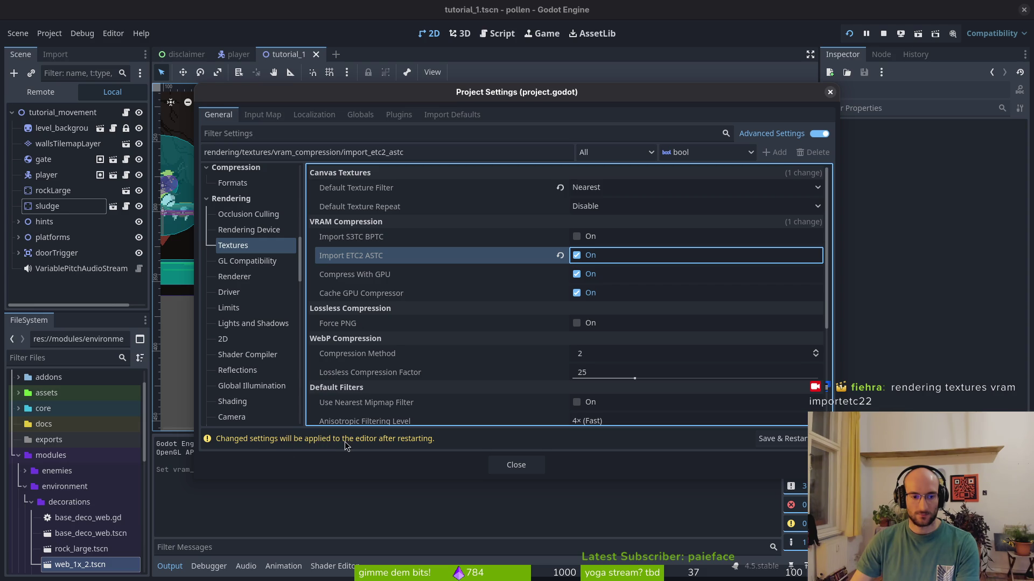
click(791, 446)
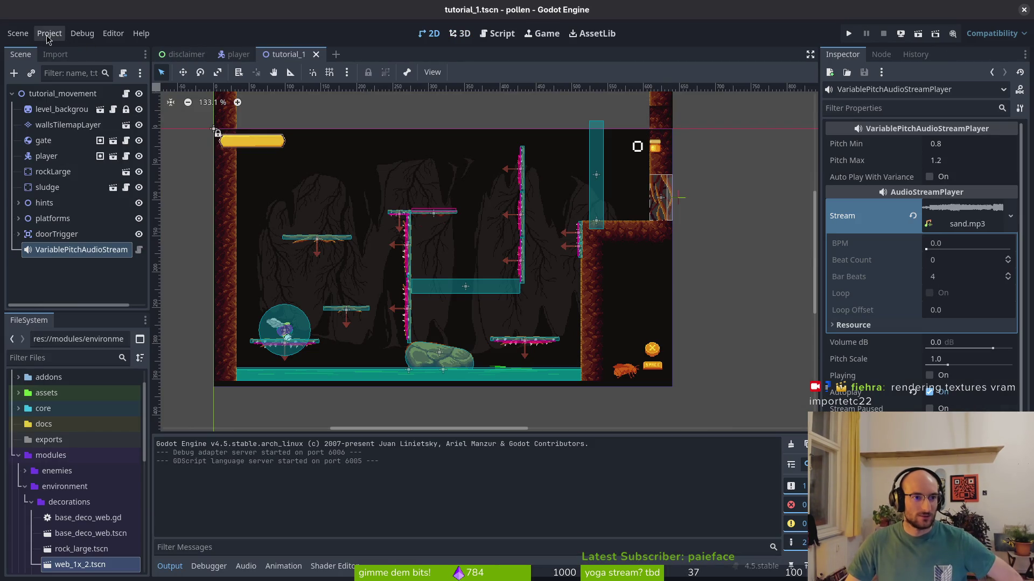
Step: Confirm Import ETC2 ASTC is still on in Rendering > Textures VRAM Compression, then close Project Settings
click(50, 33)
click(57, 47)
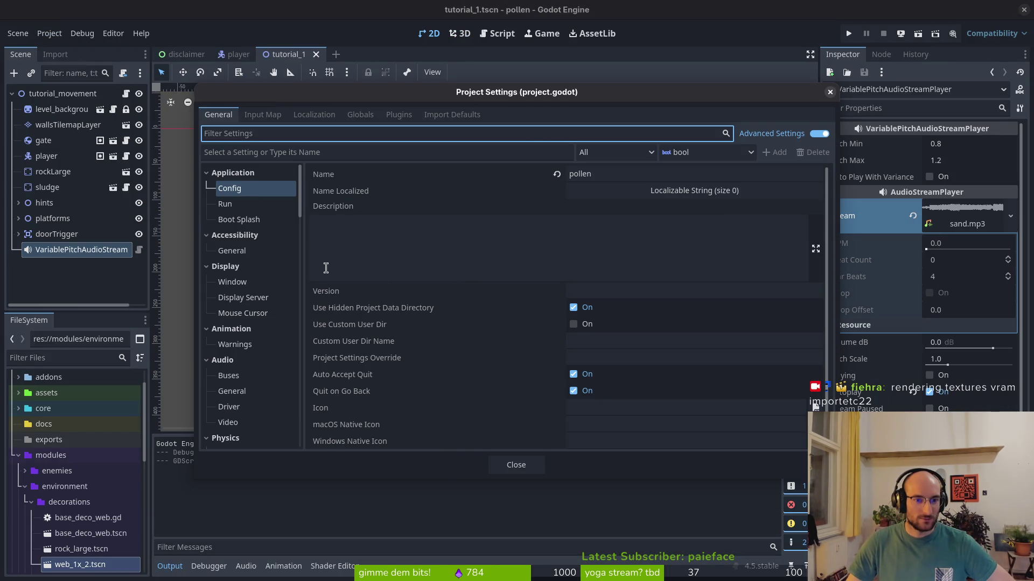
scroll(253, 274, down, 10)
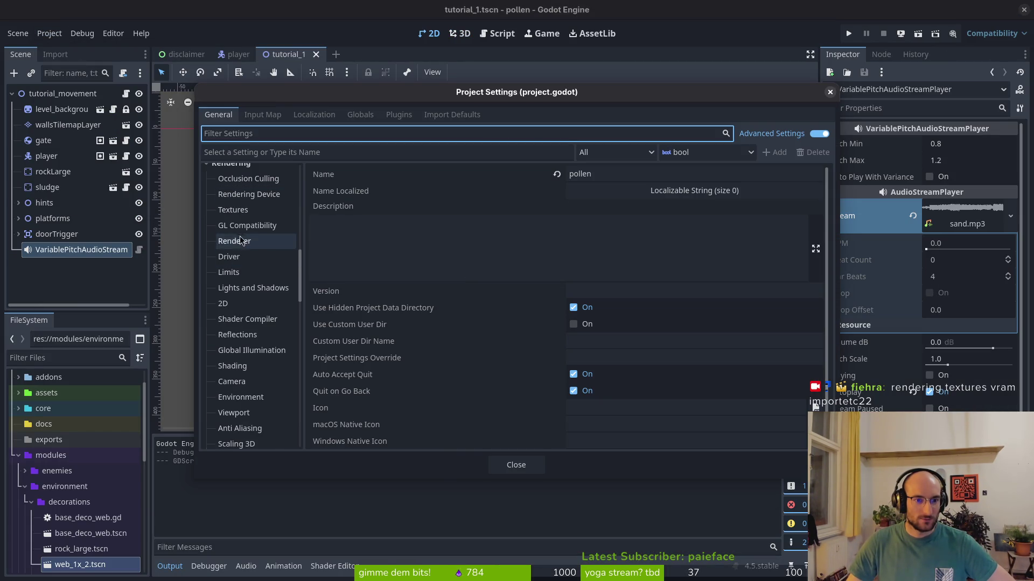
click(233, 210)
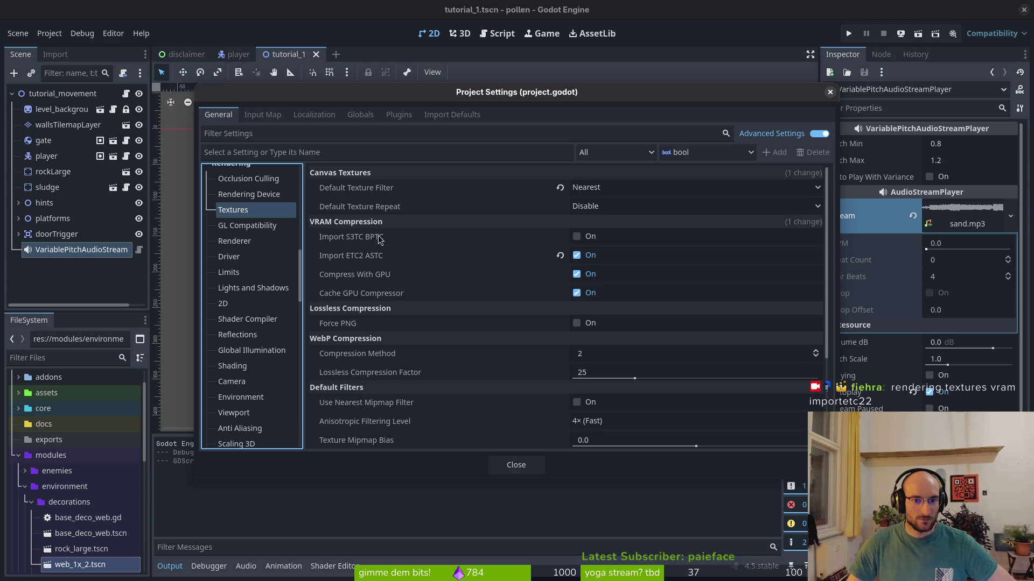
mouse_move(356, 260)
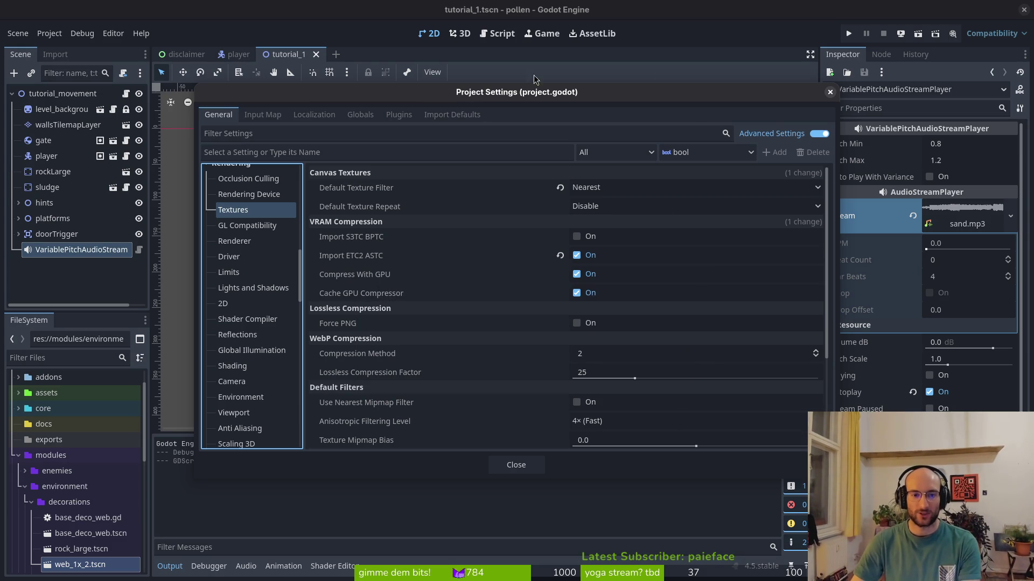
click(833, 92)
click(49, 32)
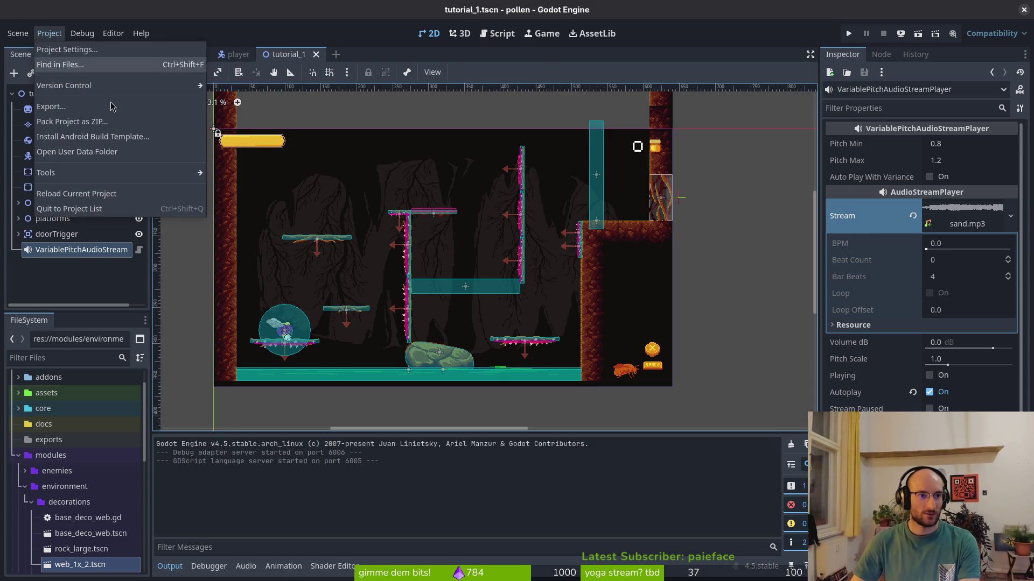
Step: Select the macOS export preset and read the missing Bundle Identifier error
click(51, 107)
click(301, 171)
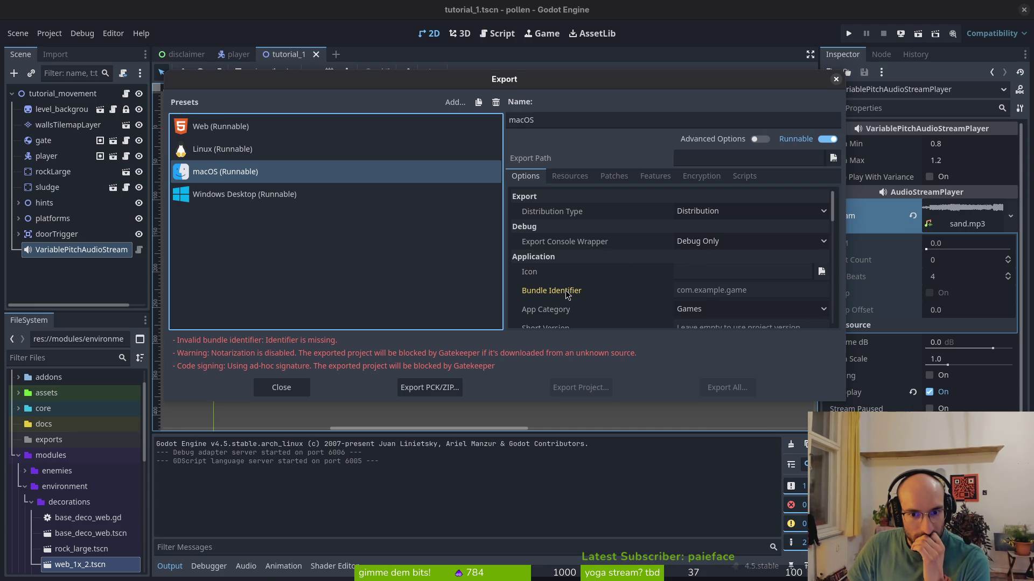
mouse_move(566, 293)
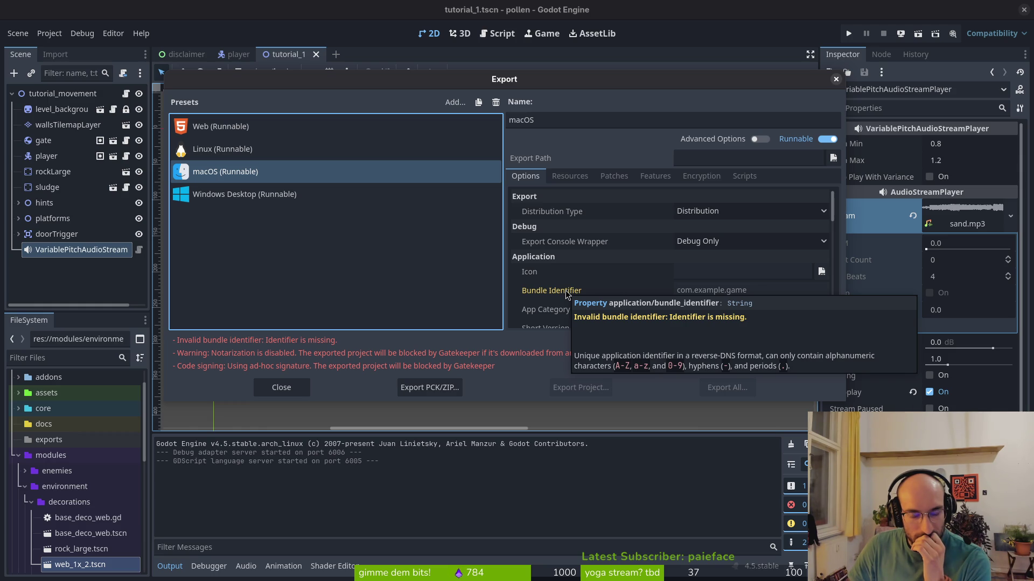
scroll(543, 298, down, 2)
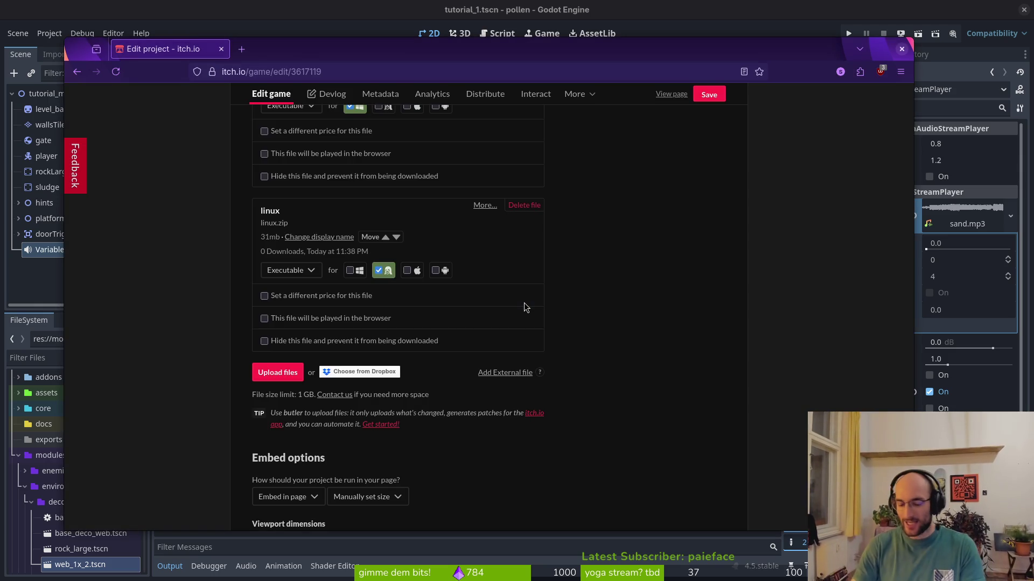
Step: Search the web for 'export to macgodot' in a new tab
key(ctrl+t)
text(p)
key(BackSpace)
key(BackSpace)
text(export to mac)
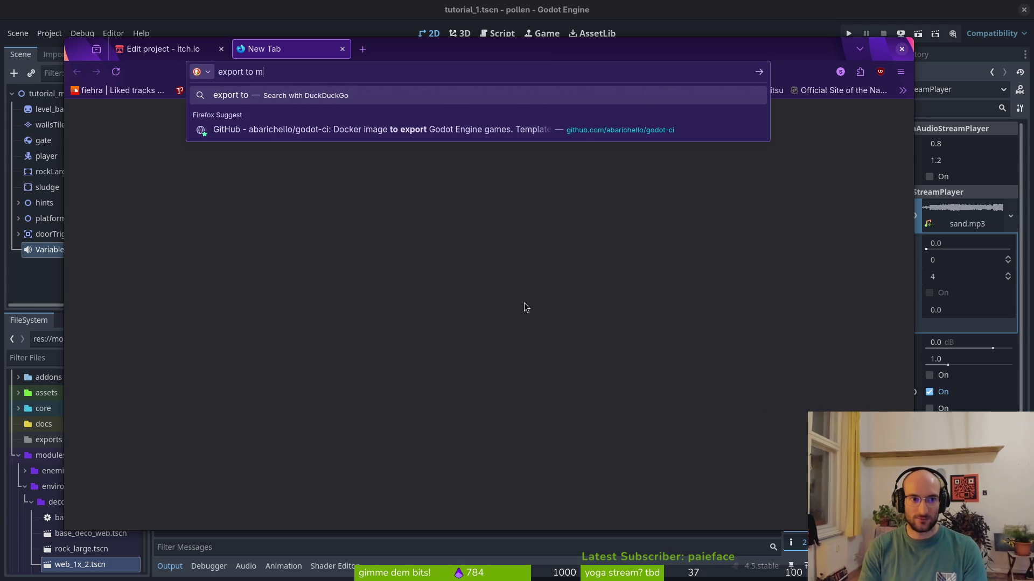
text(godot)
key(Return)
Step: Open the Godot Docs in another tab and navigate to Manual > Export > Exporting for macOS
key(ctrl+t)
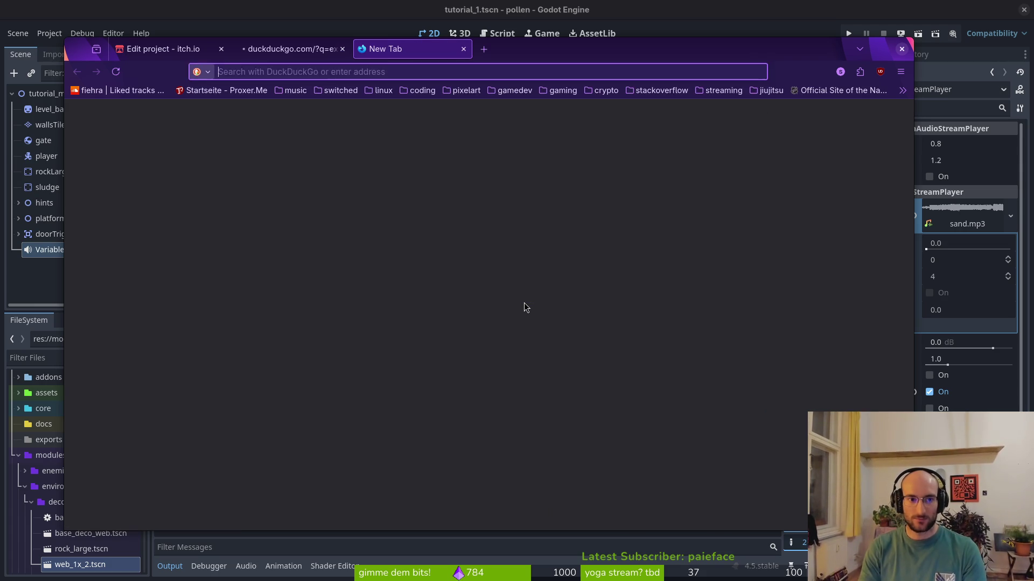
text(godo)
key(Down)
key(Return)
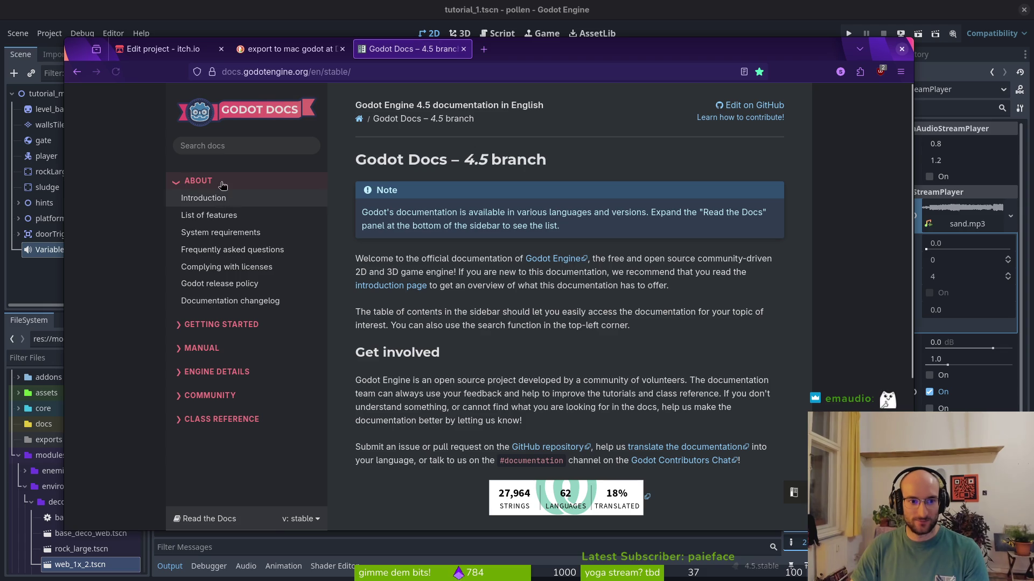
click(231, 326)
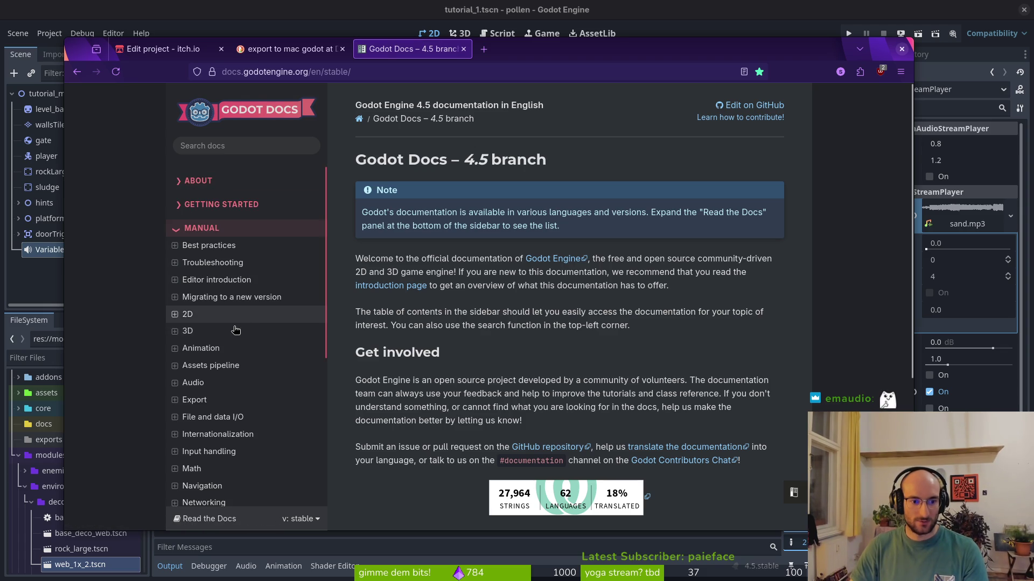
scroll(226, 334, down, 5)
scroll(173, 340, up, 3)
click(235, 290)
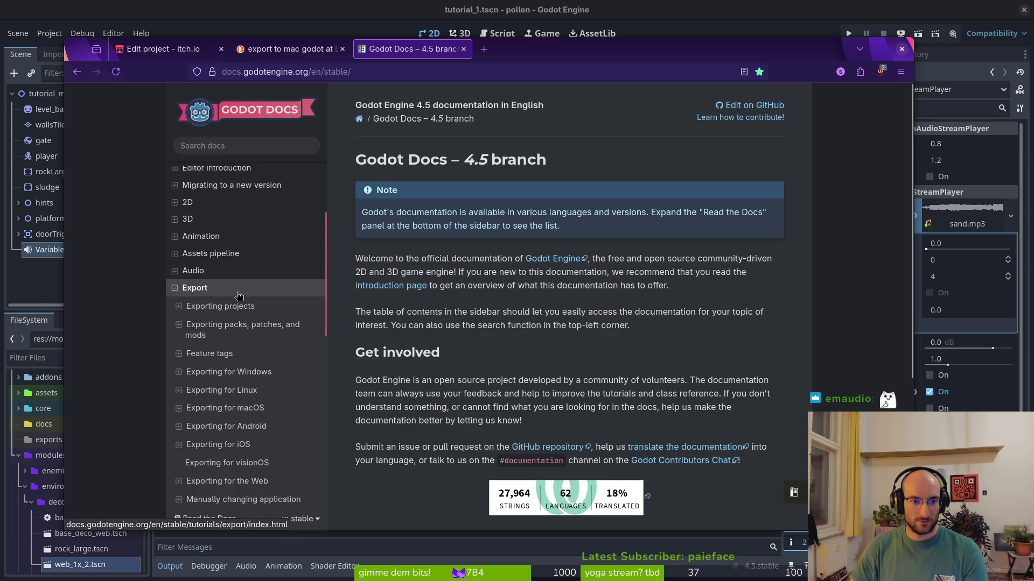
scroll(237, 279, down, 3)
click(236, 215)
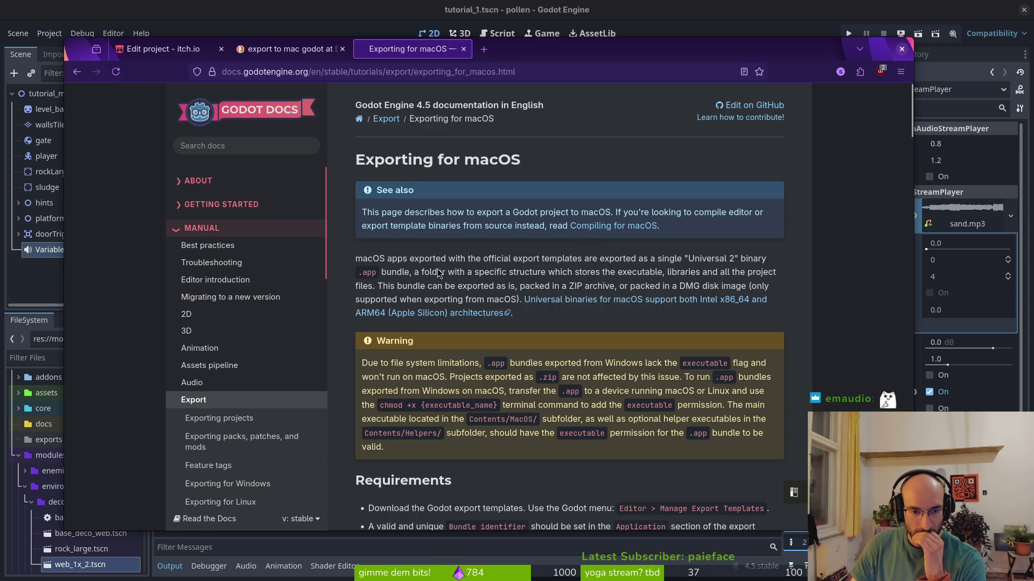
Step: Read the macOS export Requirements, highlighting the 'Bundle identifier' requirement
scroll(491, 318, down, 4)
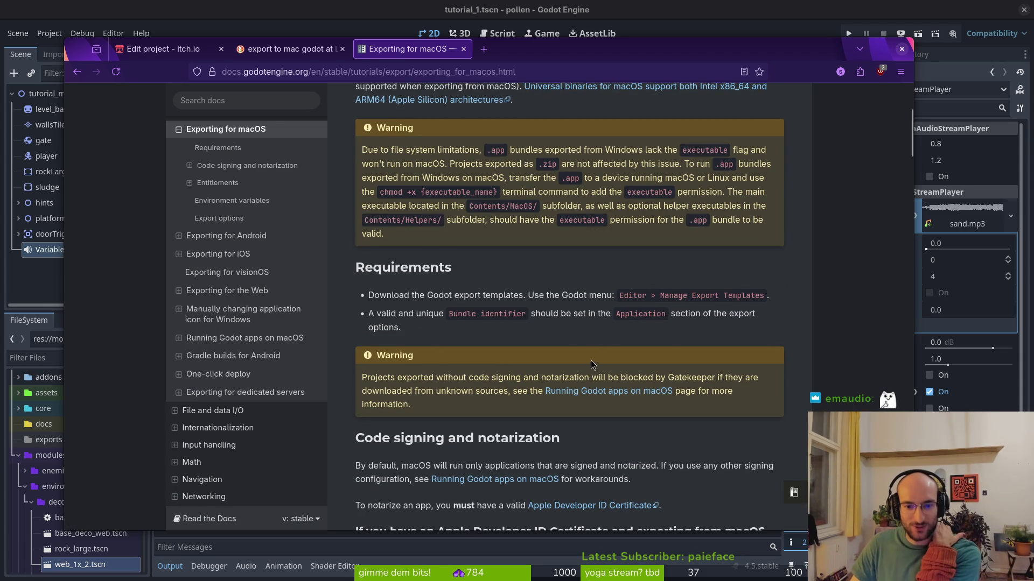
scroll(519, 369, down, 2)
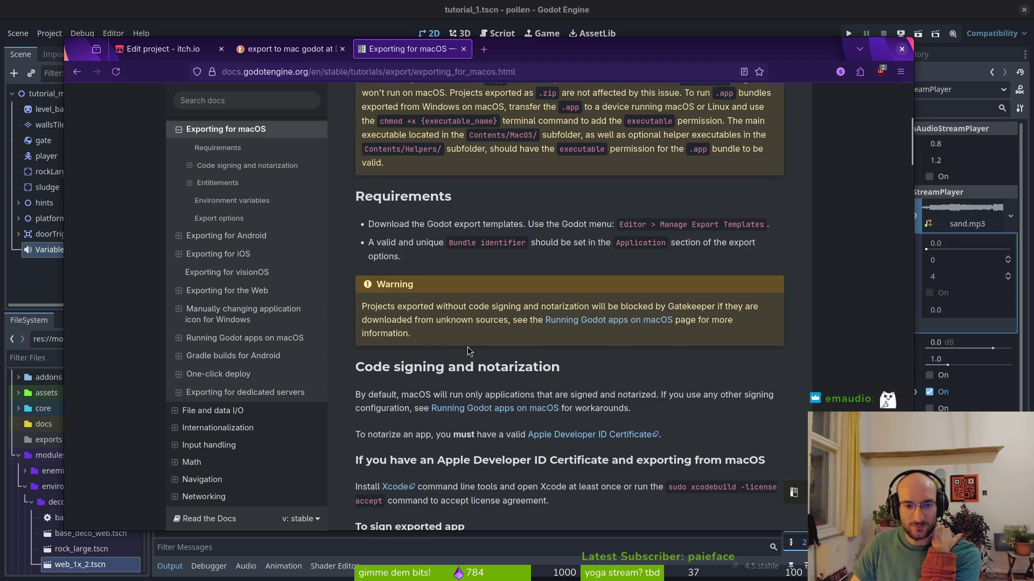
scroll(478, 368, up, 2)
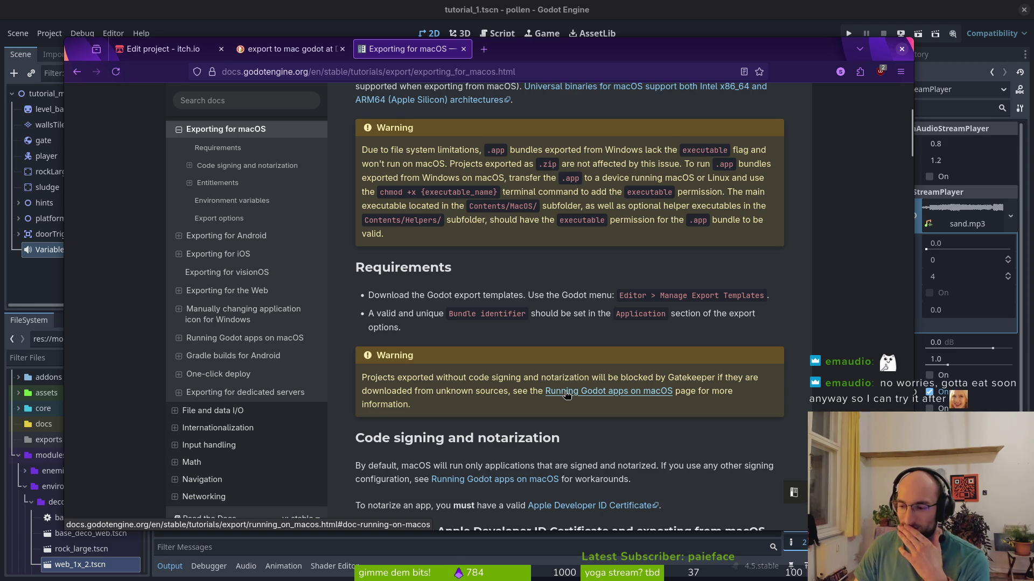
scroll(610, 401, up, 5)
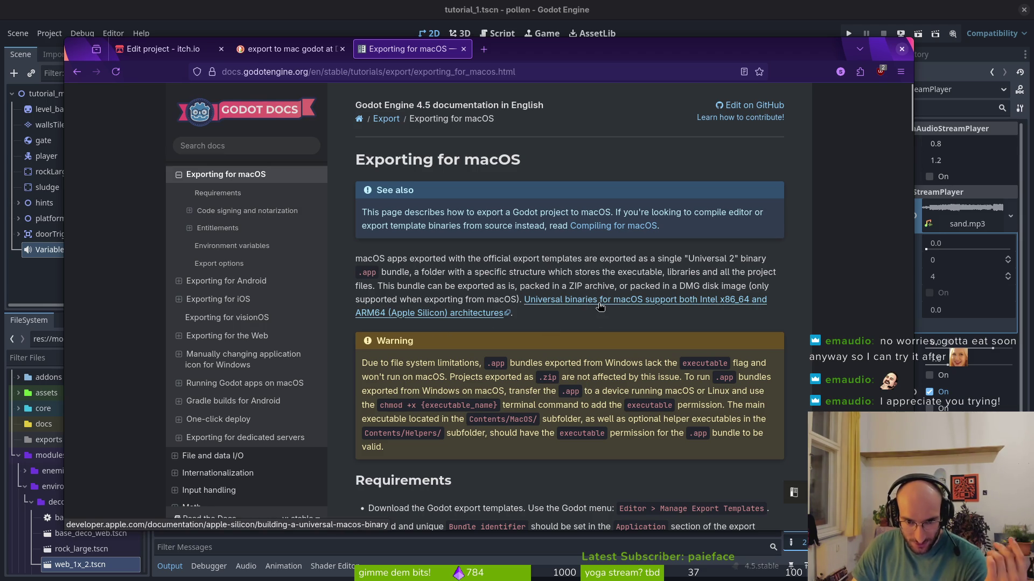
scroll(599, 306, down, 3)
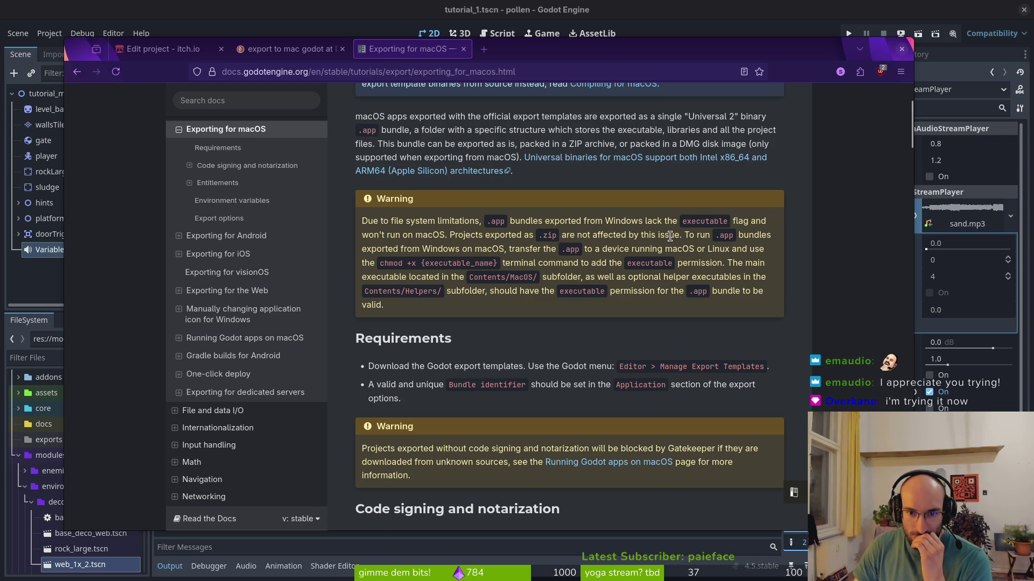
scroll(670, 288, down, 3)
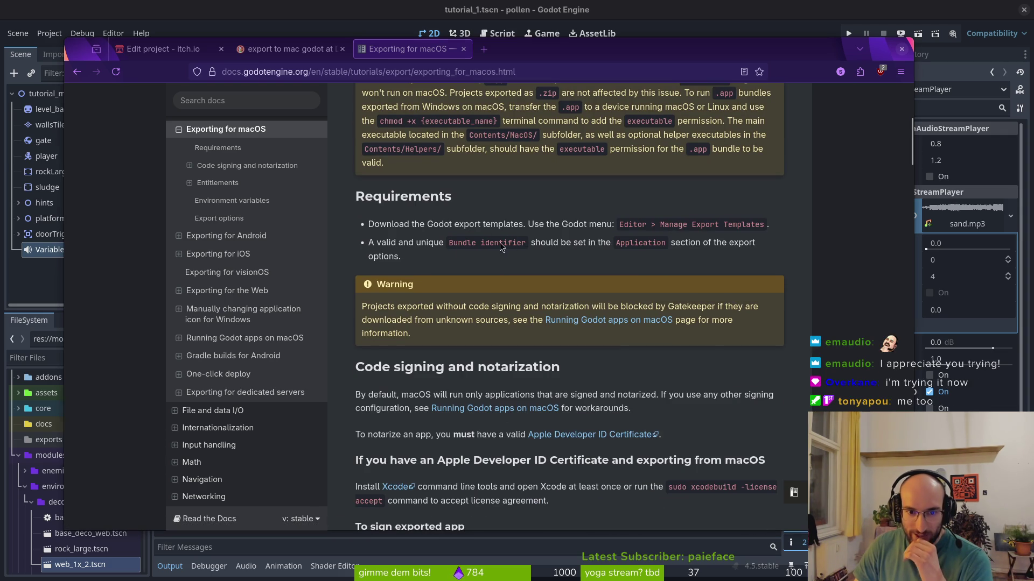
drag(449, 243, 523, 243)
click(296, 49)
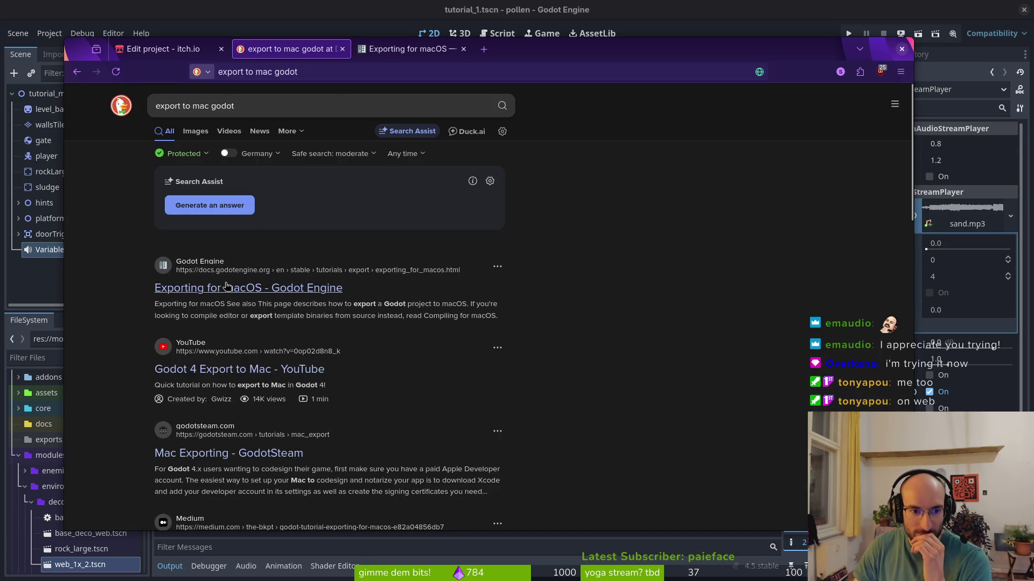
click(409, 49)
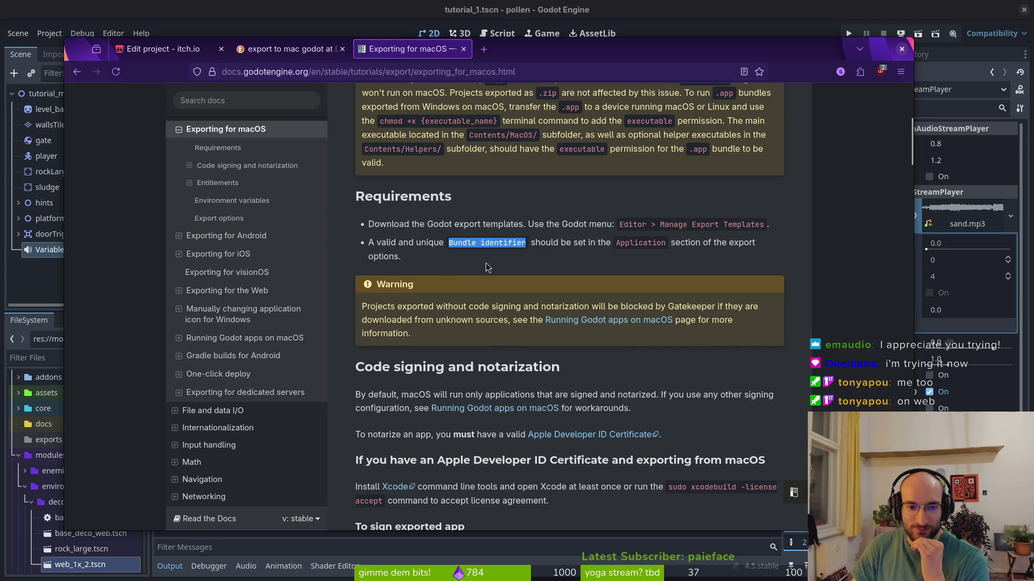
Step: Open the Apple Developer ID Certificate link in a background tab
scroll(474, 268, down, 3)
click(494, 281)
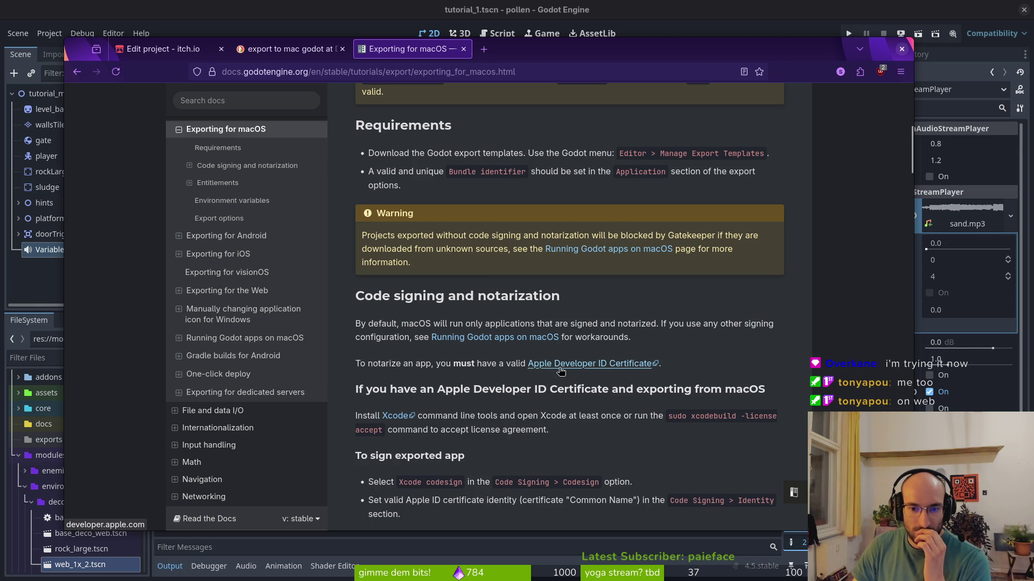
drag(526, 363, 697, 375)
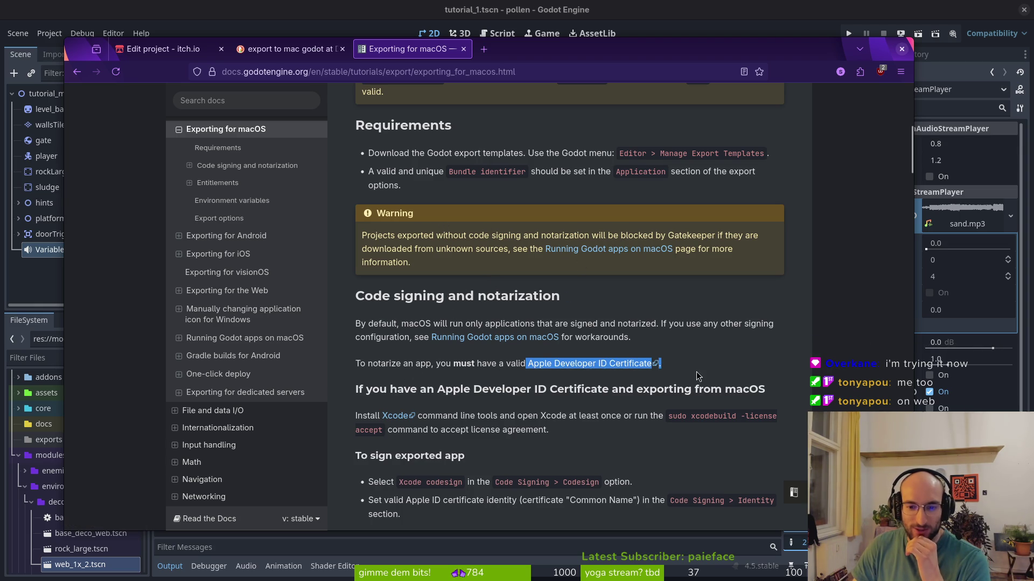
middle_click(619, 364)
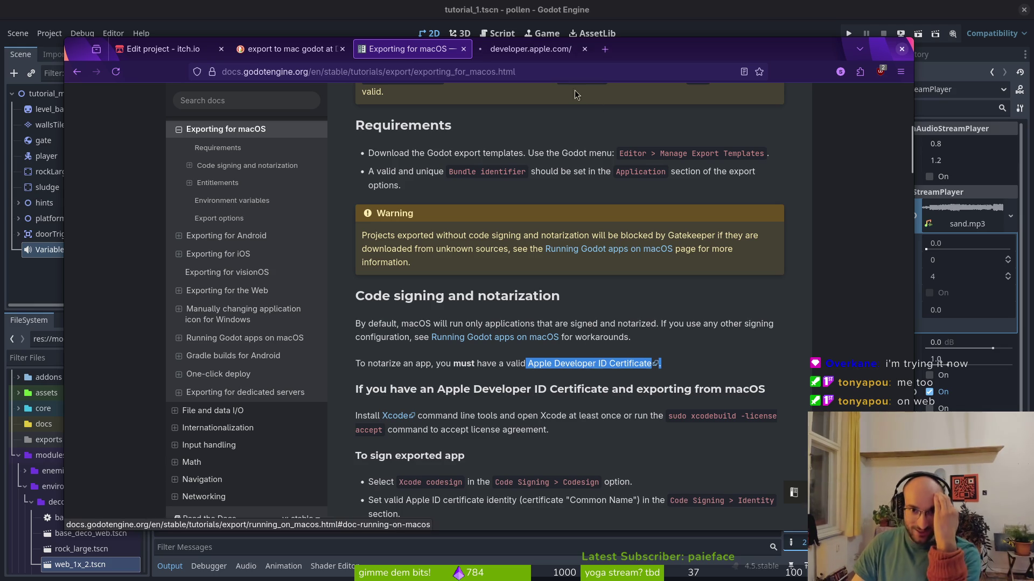
Step: Browse the developer.apple.com home page, then go back to the Exporting for macOS docs
click(526, 49)
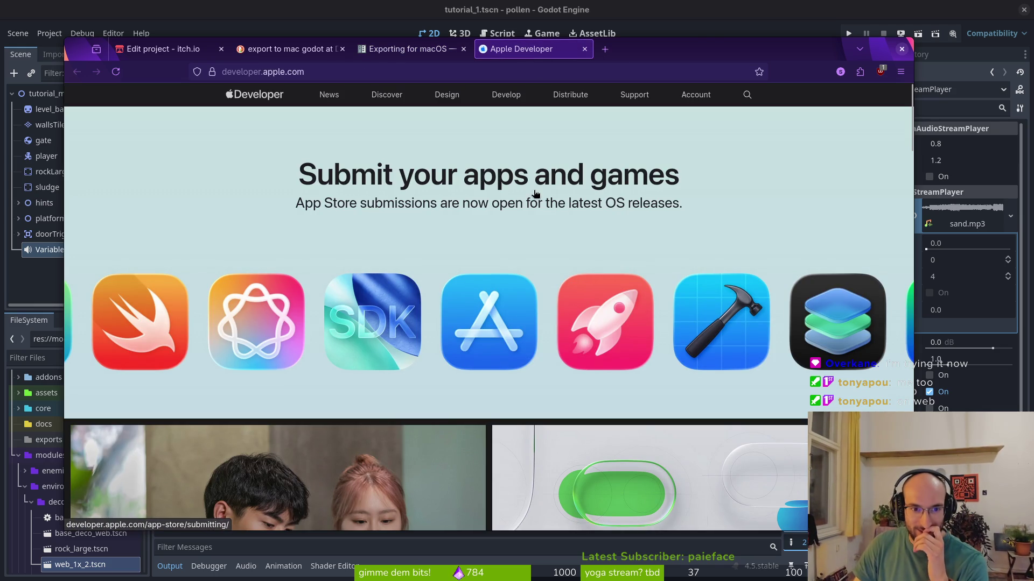
scroll(447, 186, down, 15)
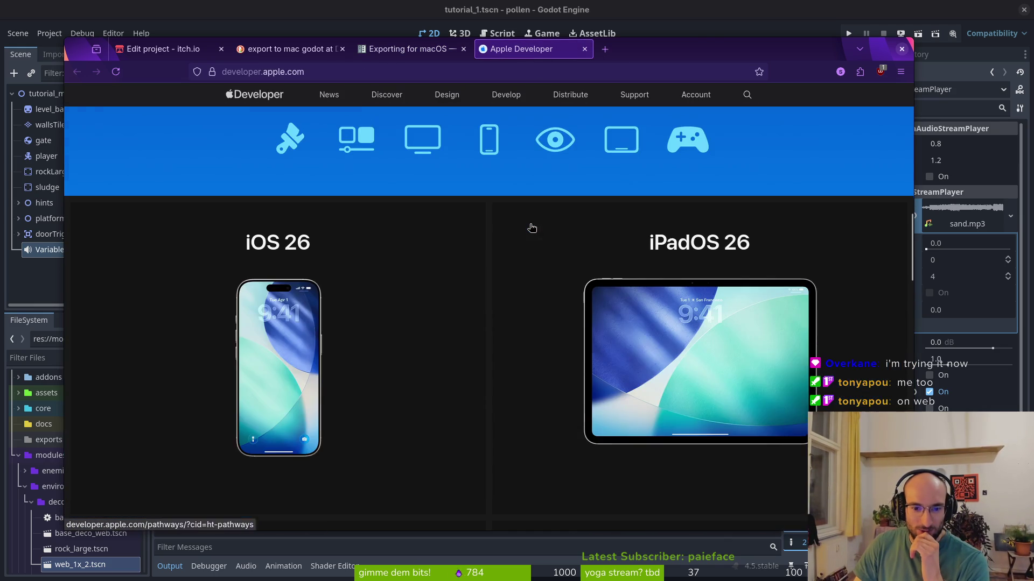
scroll(532, 228, down, 15)
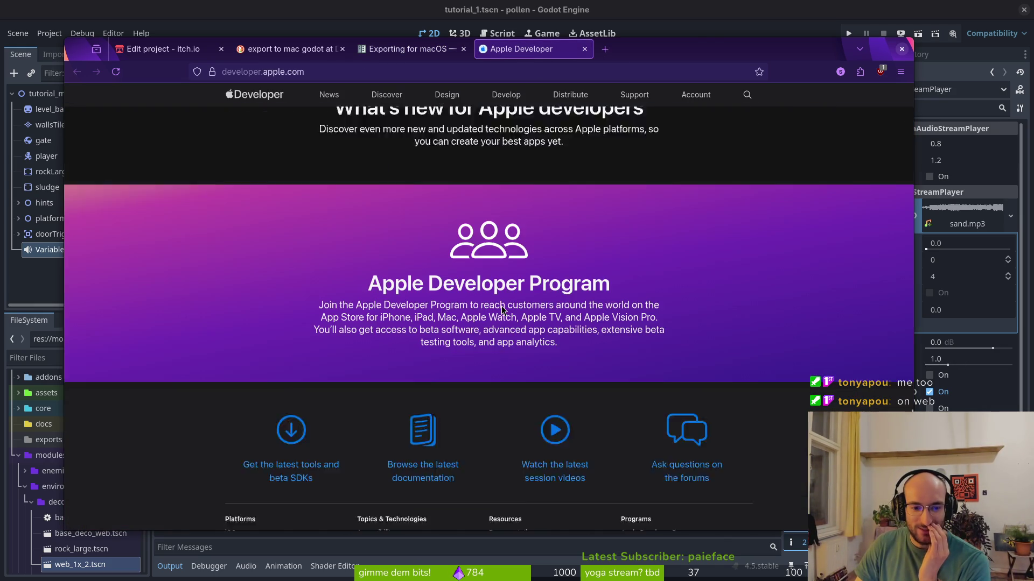
scroll(506, 288, up, 5)
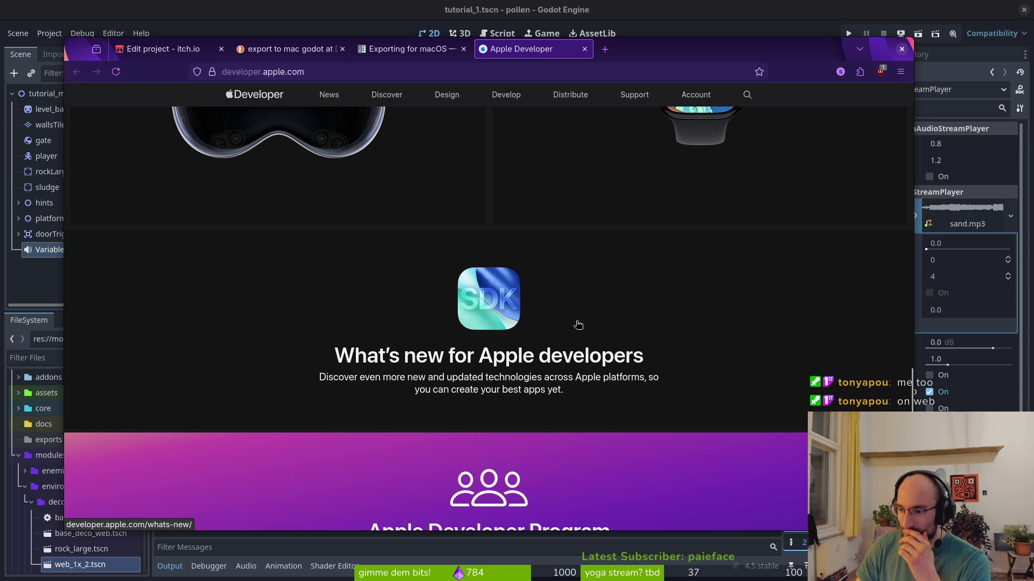
scroll(457, 355, down, 10)
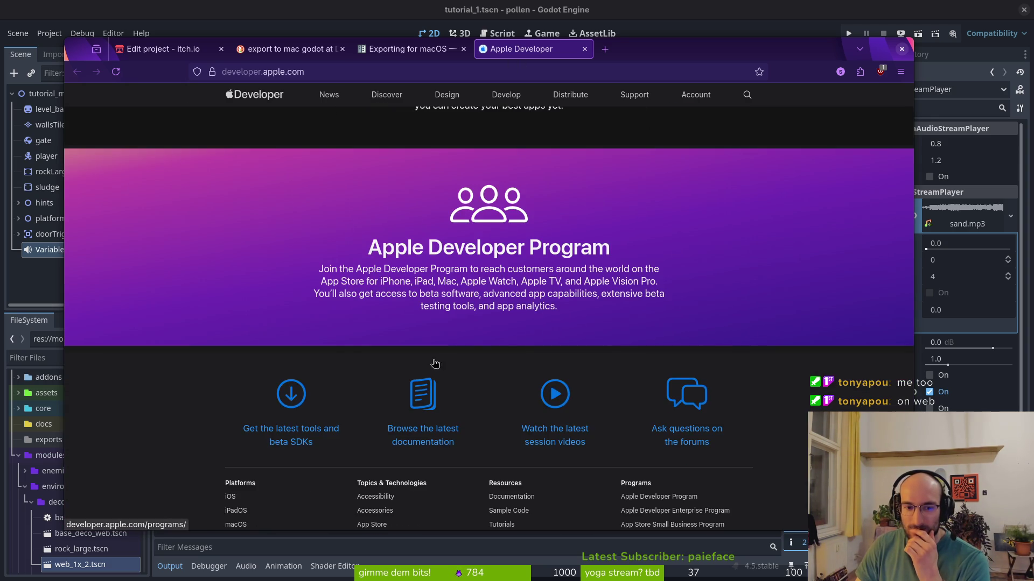
scroll(446, 350, up, 3)
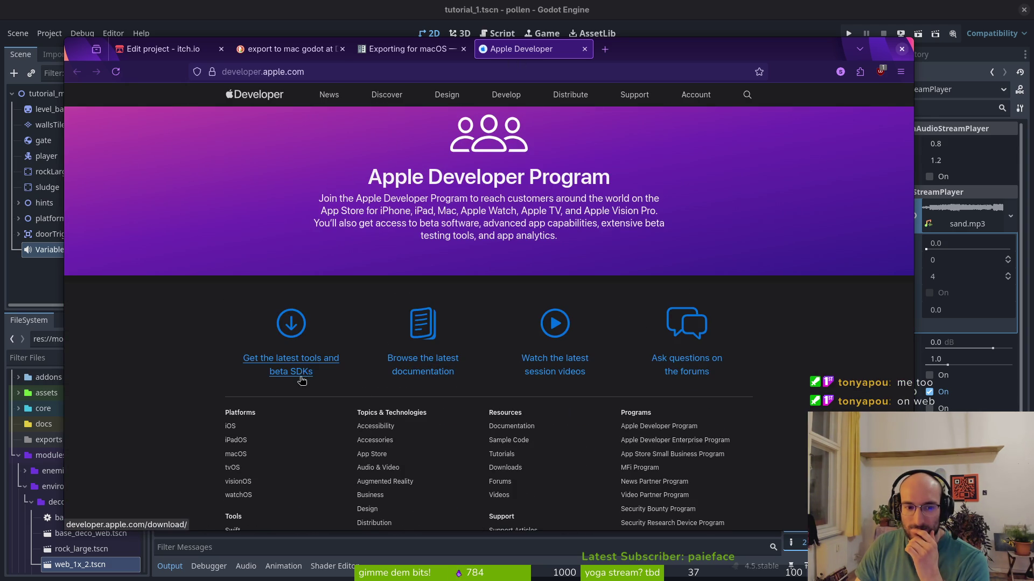
scroll(433, 430, up, 10)
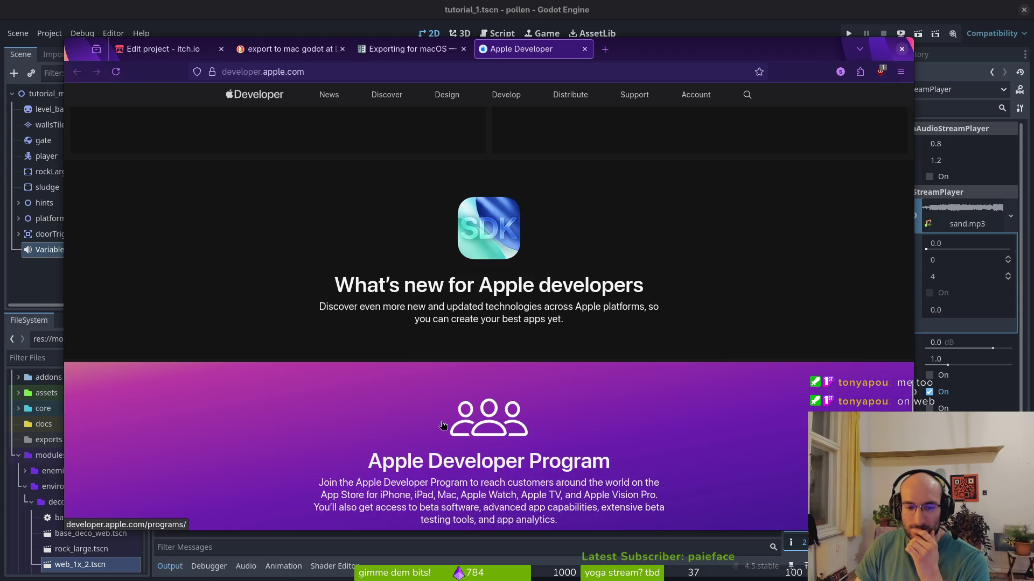
scroll(478, 320, up, 12)
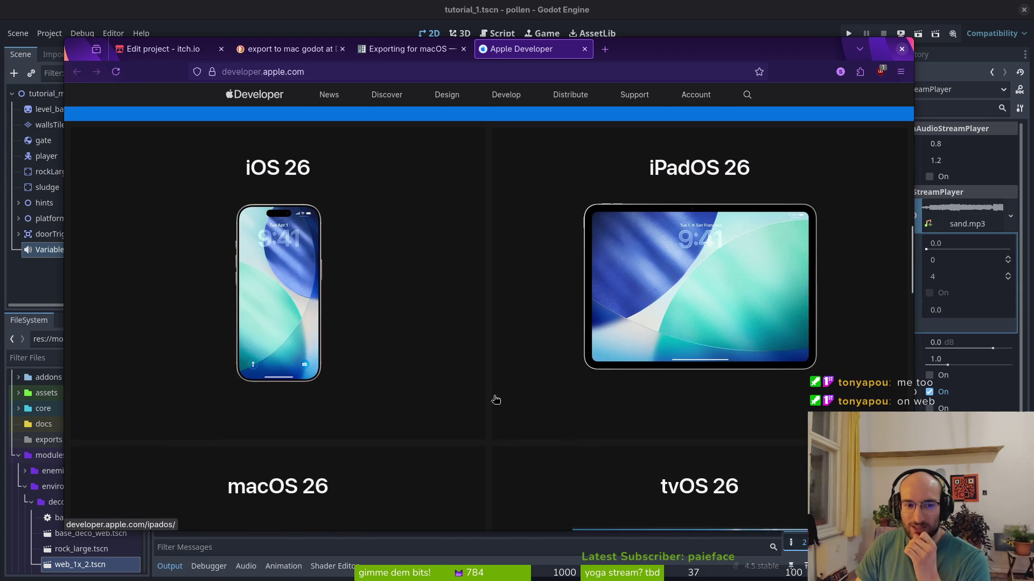
scroll(481, 397, down, 5)
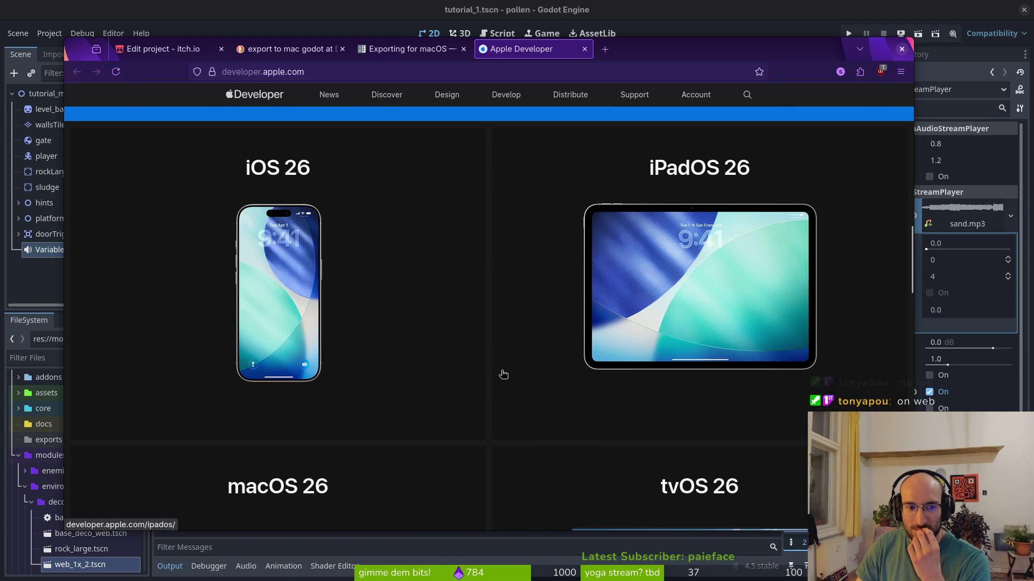
scroll(521, 371, up, 5)
scroll(536, 388, up, 5)
scroll(540, 385, up, 5)
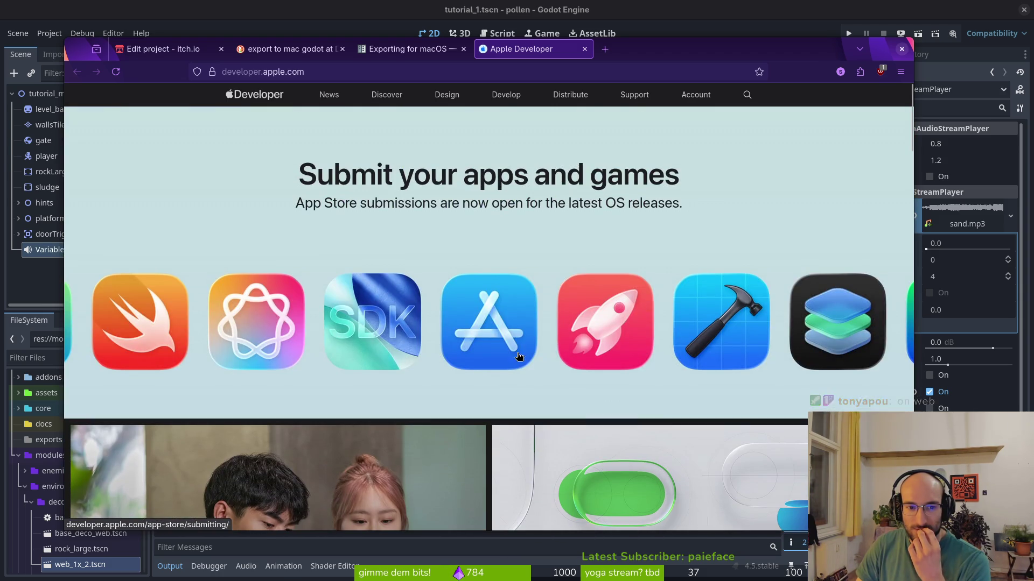
scroll(398, 208, down, 5)
scroll(398, 208, up, 5)
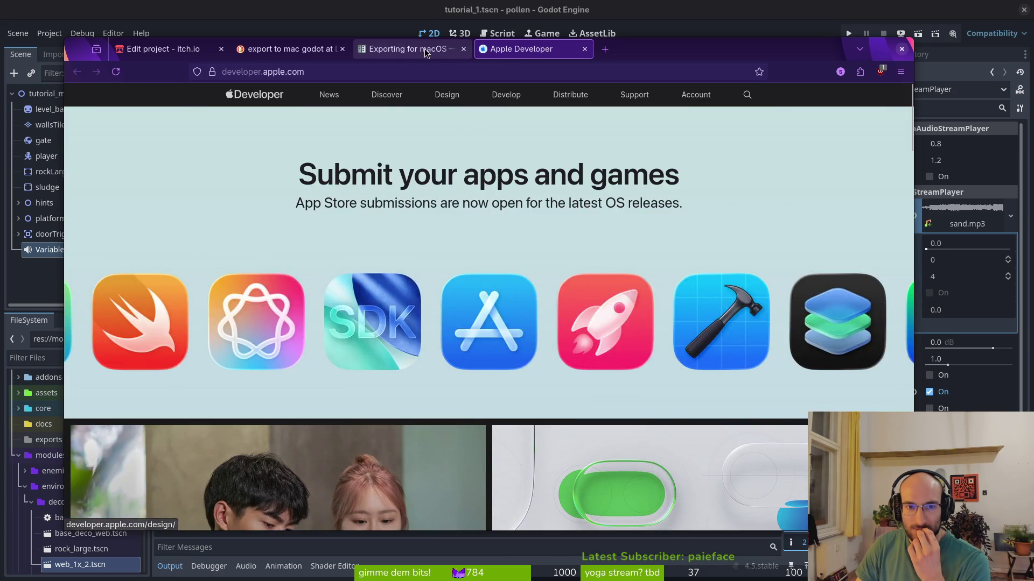
key(ctrl+Page_Up)
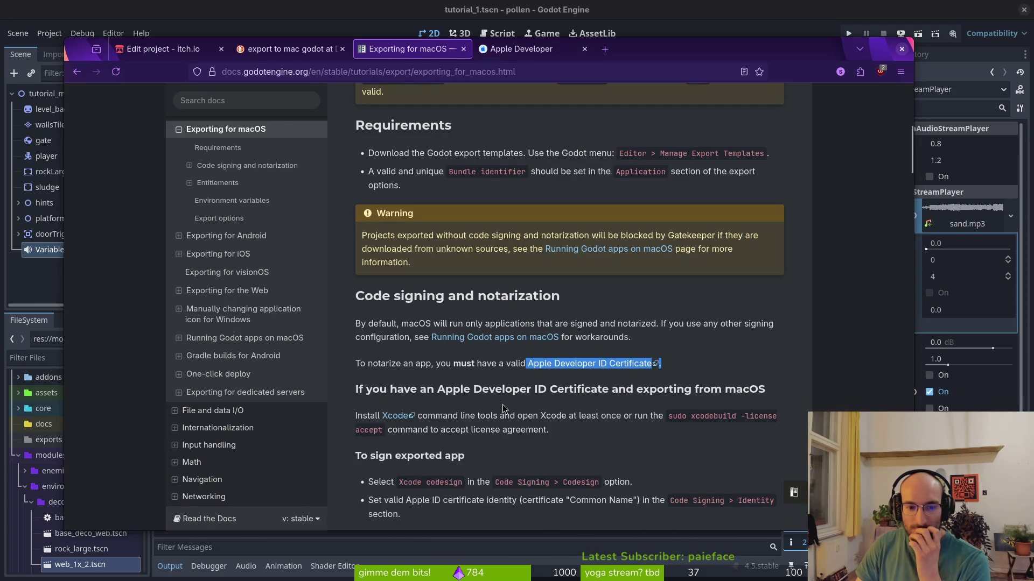
Step: Read down to the notarization notes, then return to itch.io and its published game page
scroll(618, 429, down, 3)
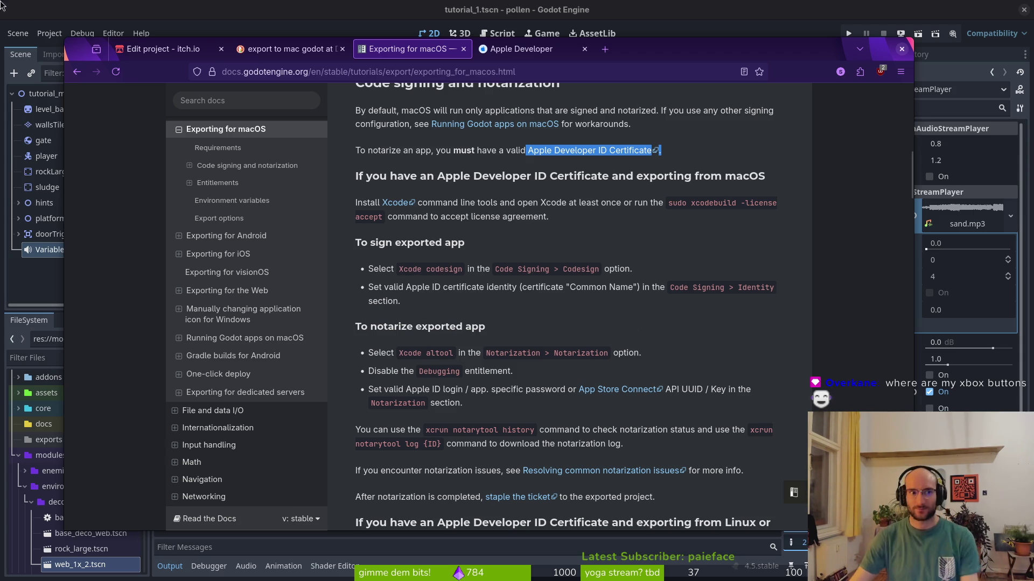
key(ctrl+1)
click(672, 96)
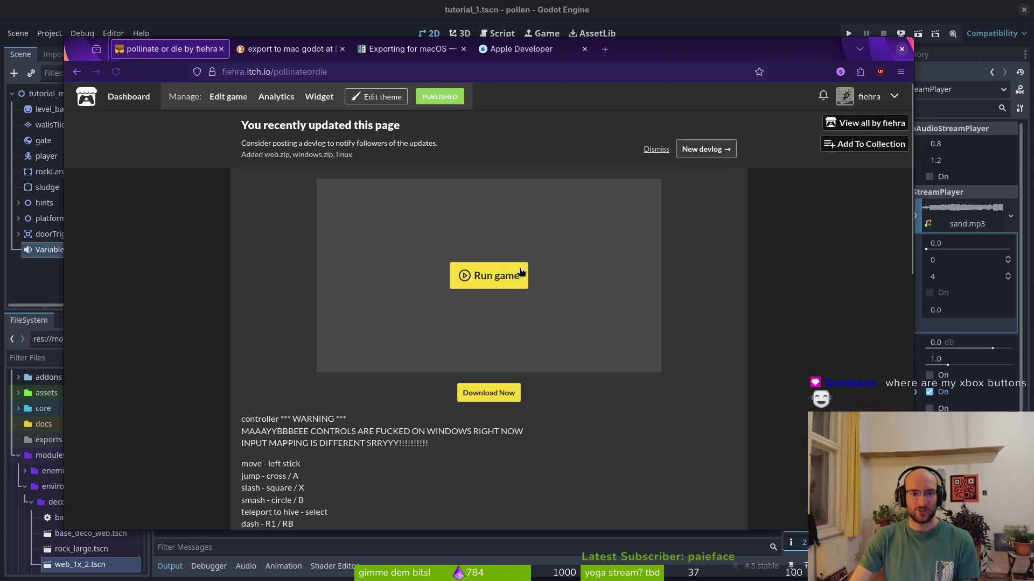
Step: Play the pollinate or die web build full screen through intro and menu, then return to Godot
click(481, 277)
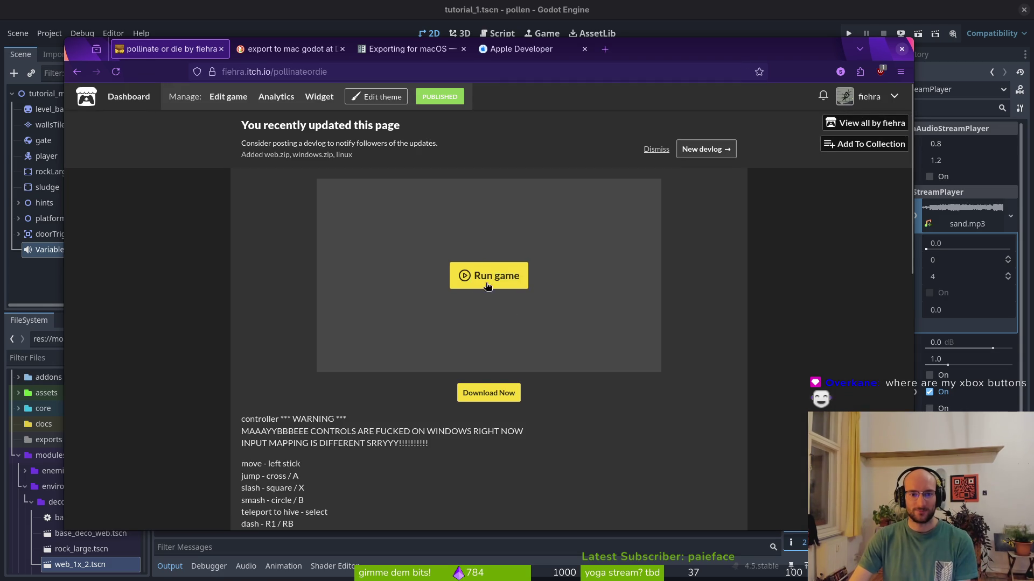
click(648, 357)
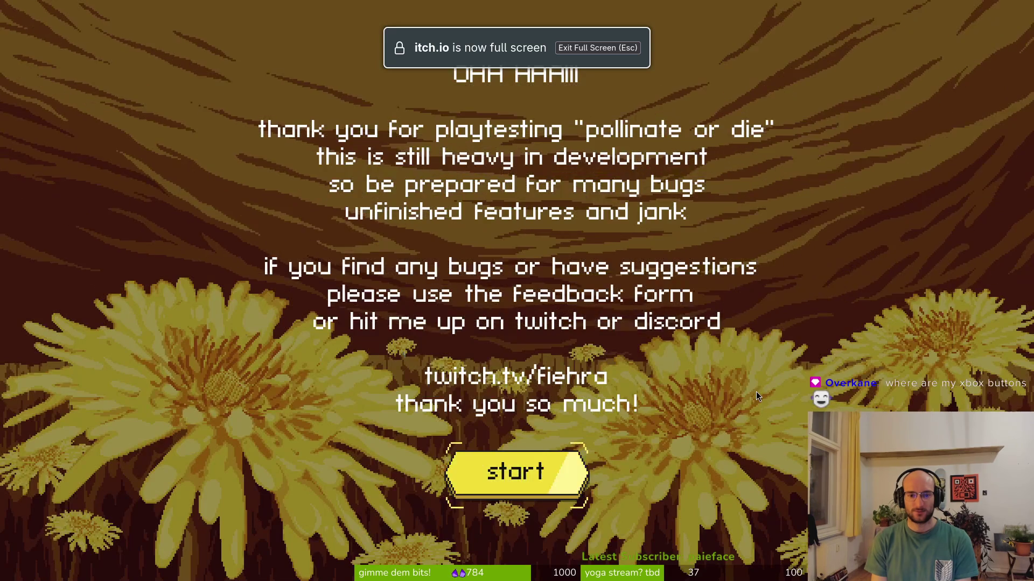
key(Return)
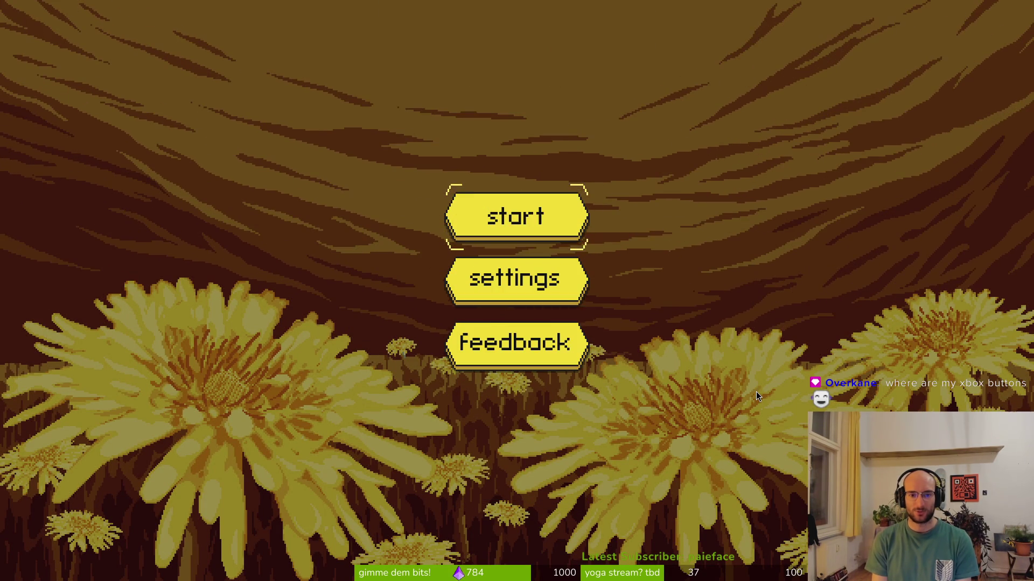
key(Return)
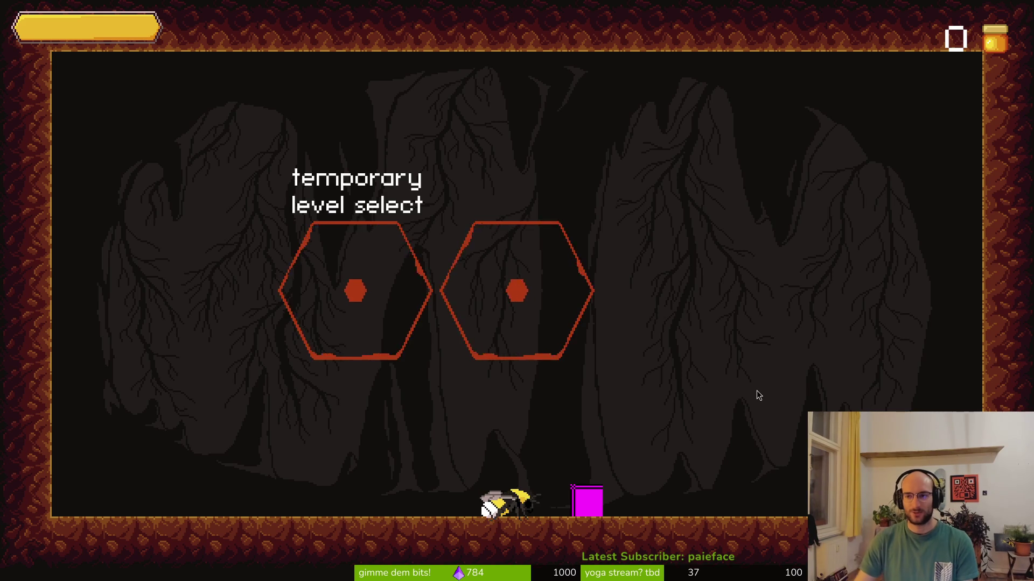
key(Escape)
key(alt+Tab)
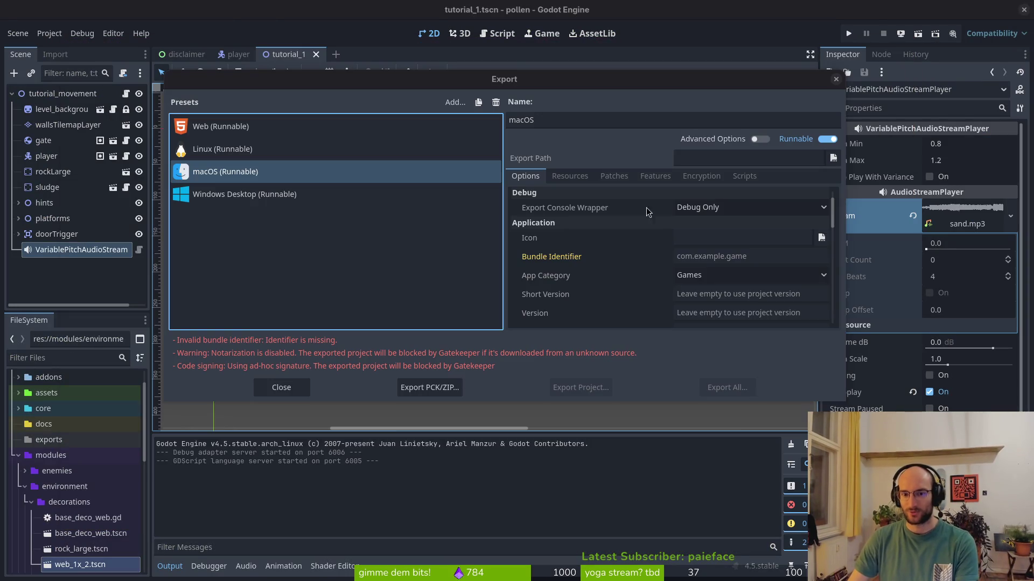
Step: Close the Export dialog, show the Master, music and sfx audio buses, and close tutorial_1
click(835, 79)
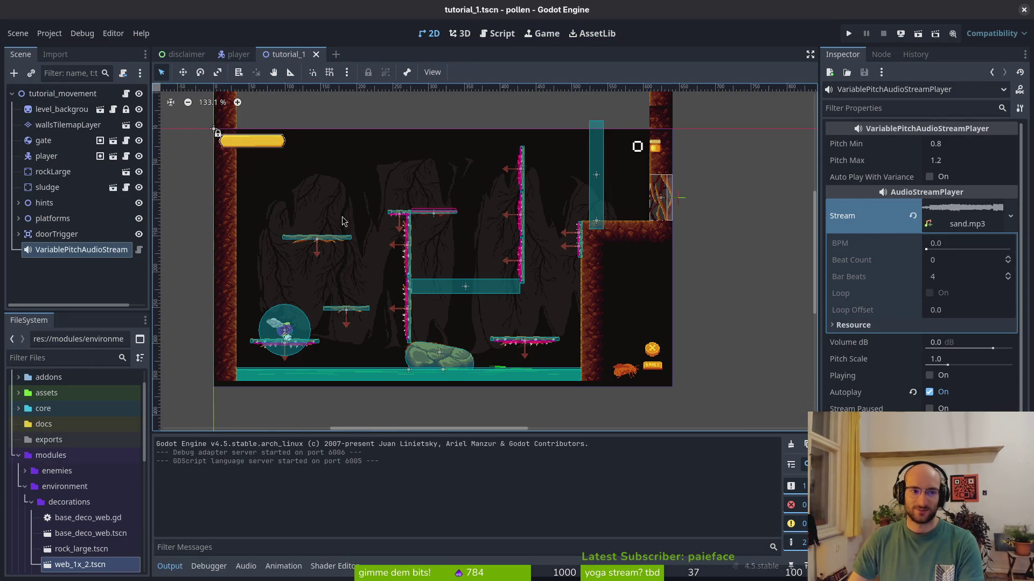
click(209, 566)
click(246, 566)
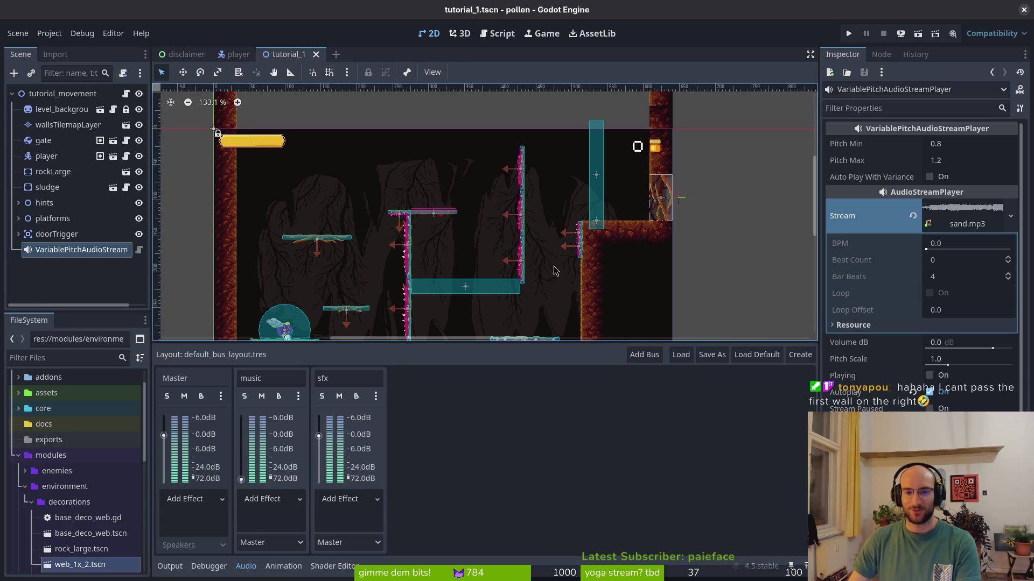
scroll(554, 231, down, 3)
scroll(554, 231, up, 1)
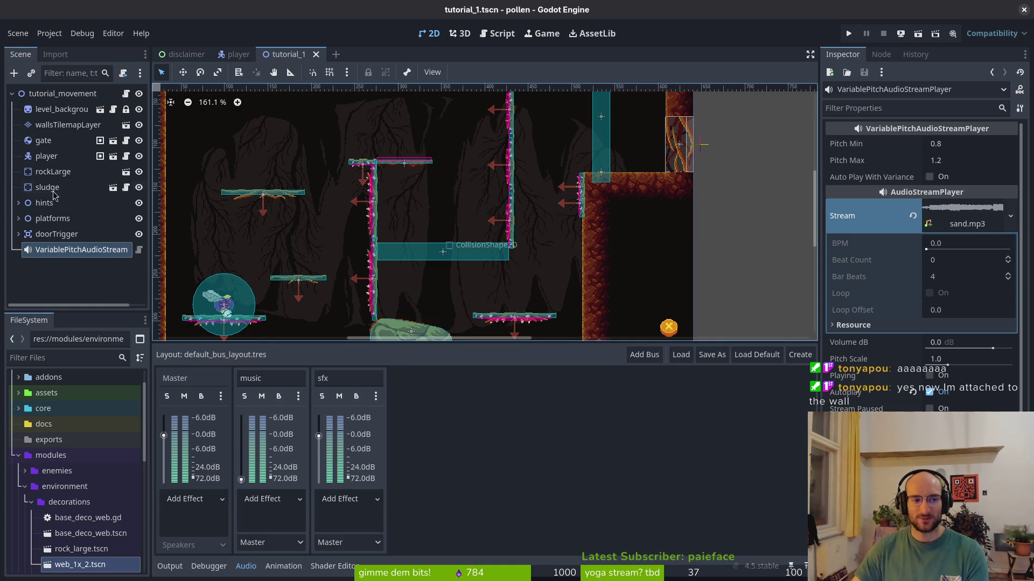
middle_click(291, 54)
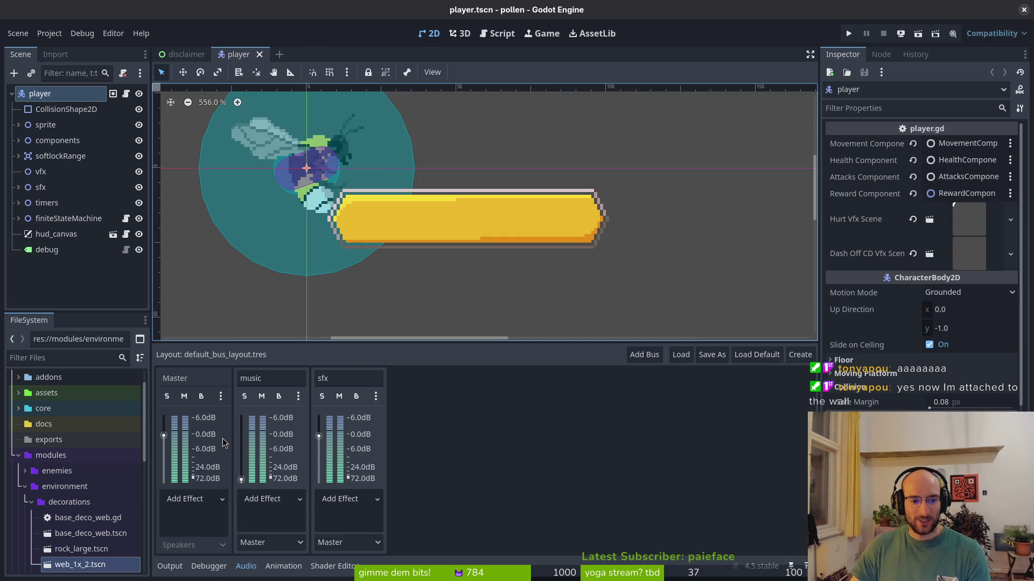
Step: Raise the music bus to about 0 dB and save the player scene
drag(238, 479, 238, 434)
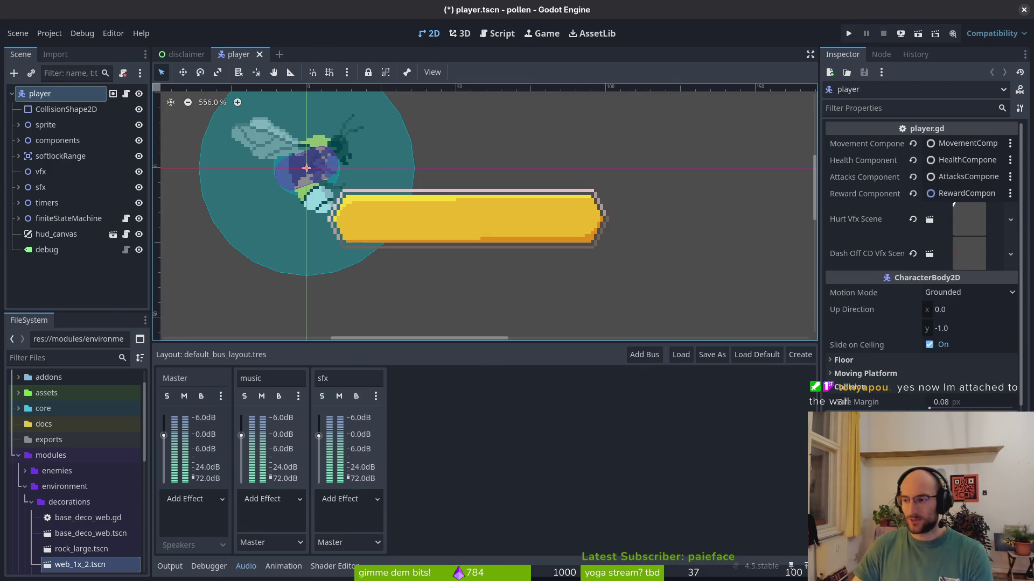
key(ctrl+s)
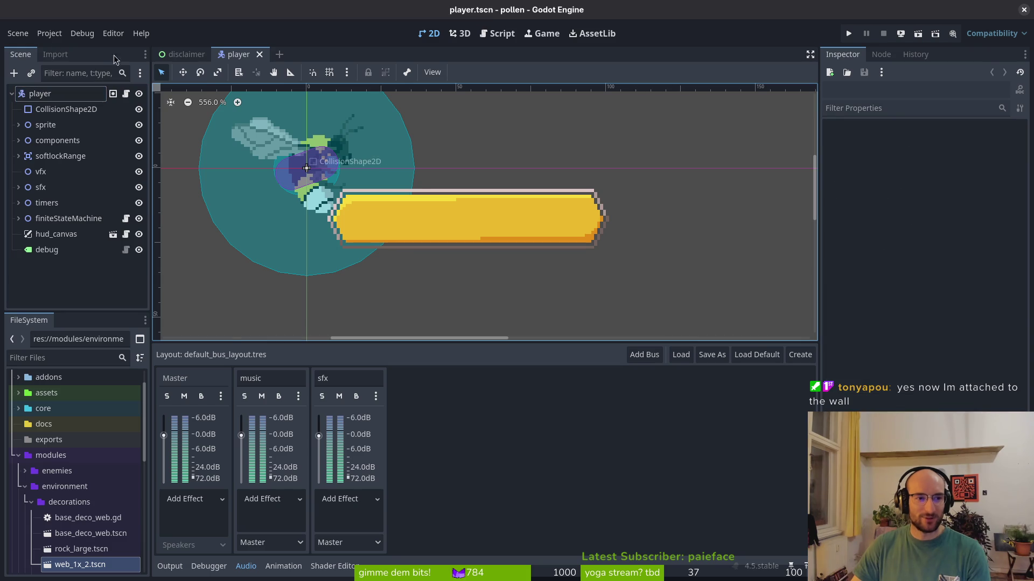
click(49, 33)
click(52, 105)
key(Escape)
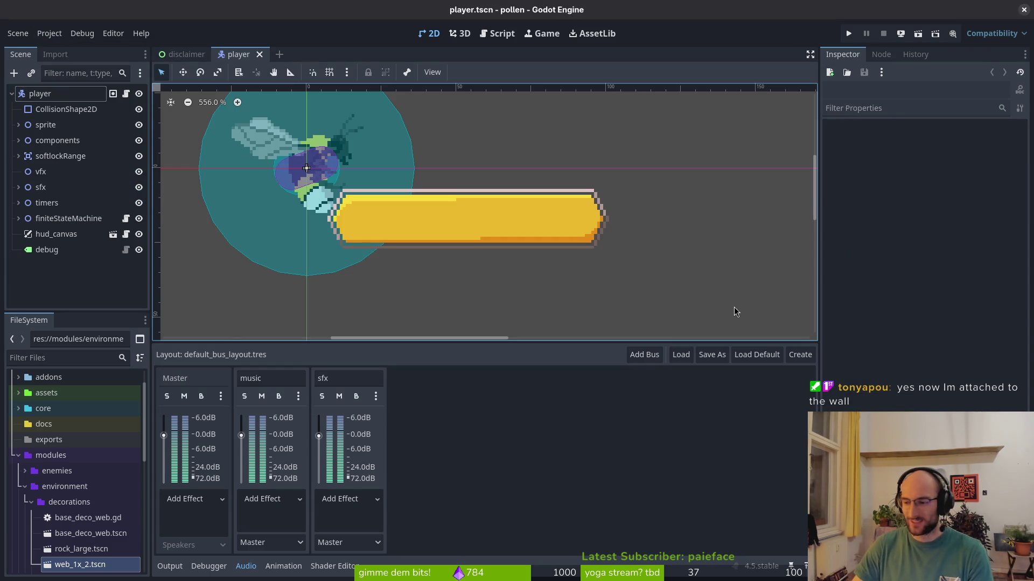
Step: Move all the old export files in the exports folder to the trash
key(alt+Tab)
key(ctrl+a)
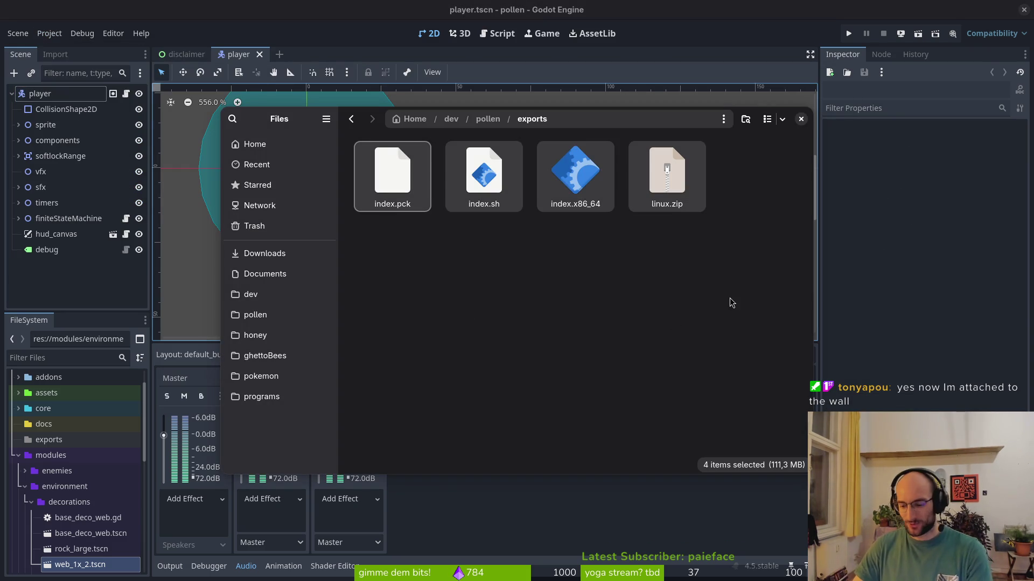
key(Delete)
key(alt+Tab)
click(49, 33)
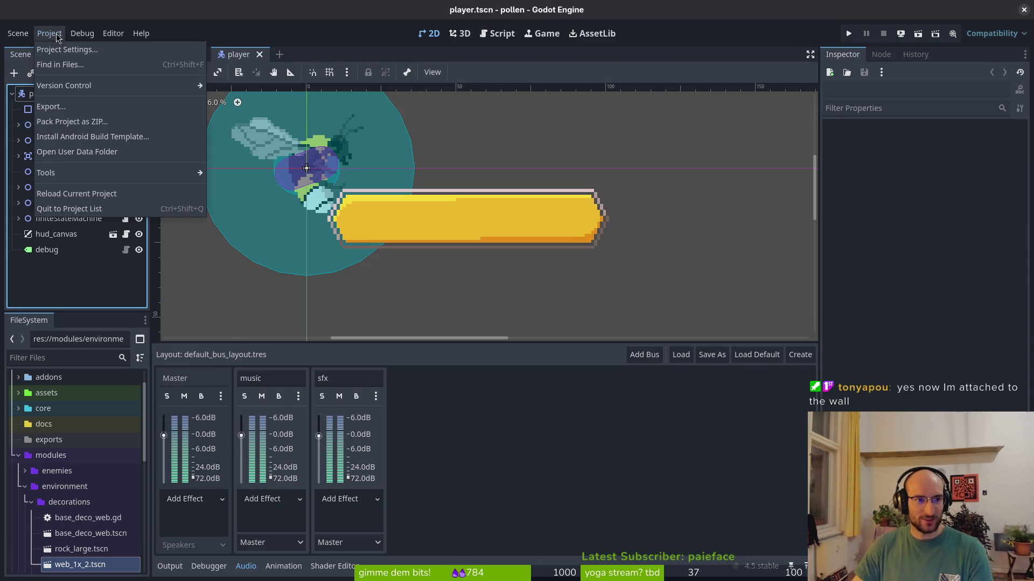
Step: Export the project with the Web preset into the exports folder
click(60, 106)
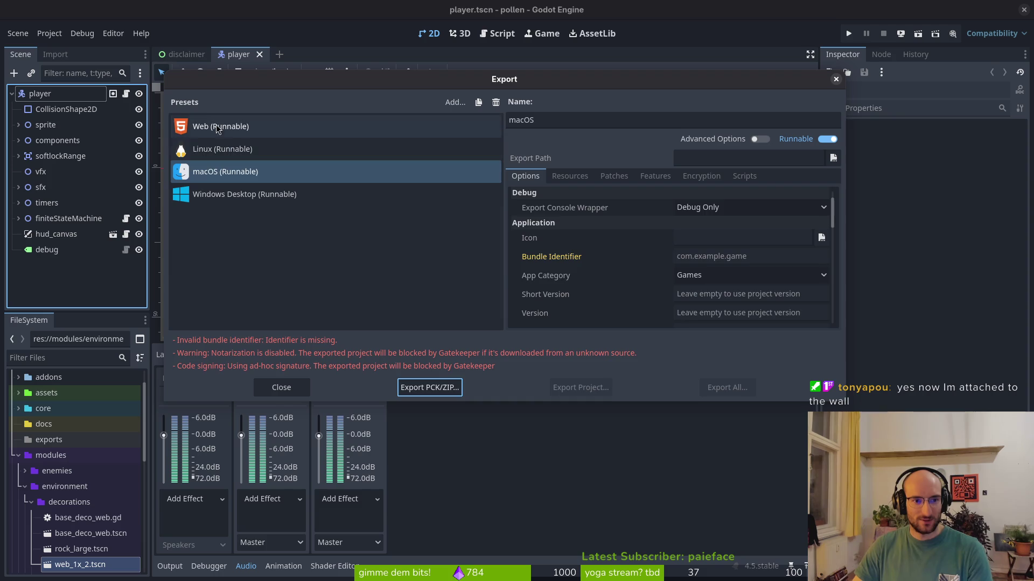
click(259, 127)
click(586, 388)
click(619, 464)
Step: Compress all files in pollen's exports folder into web.zip
key(super)
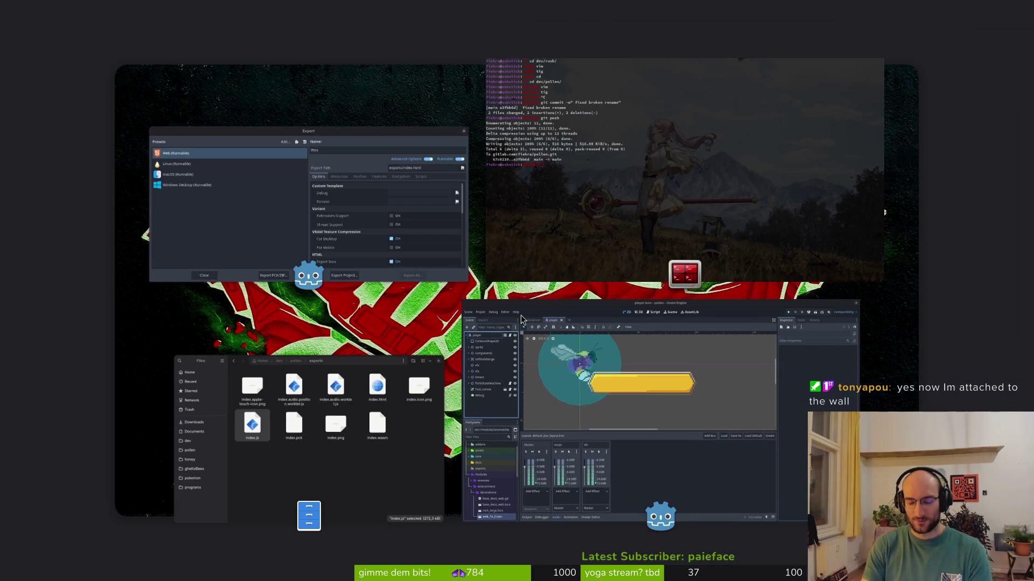
click(520, 318)
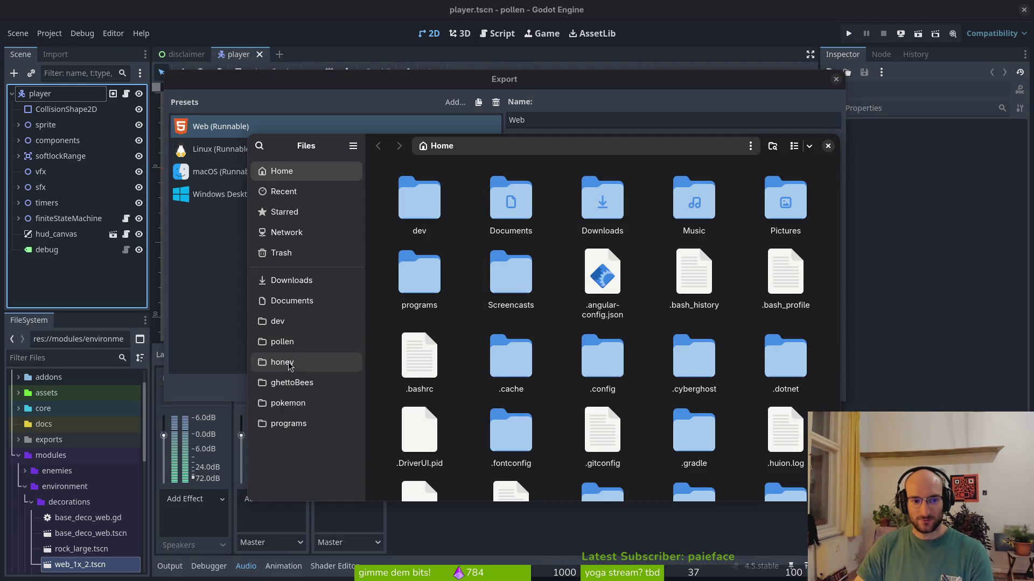
click(296, 347)
double_click(602, 285)
key(ctrl+a)
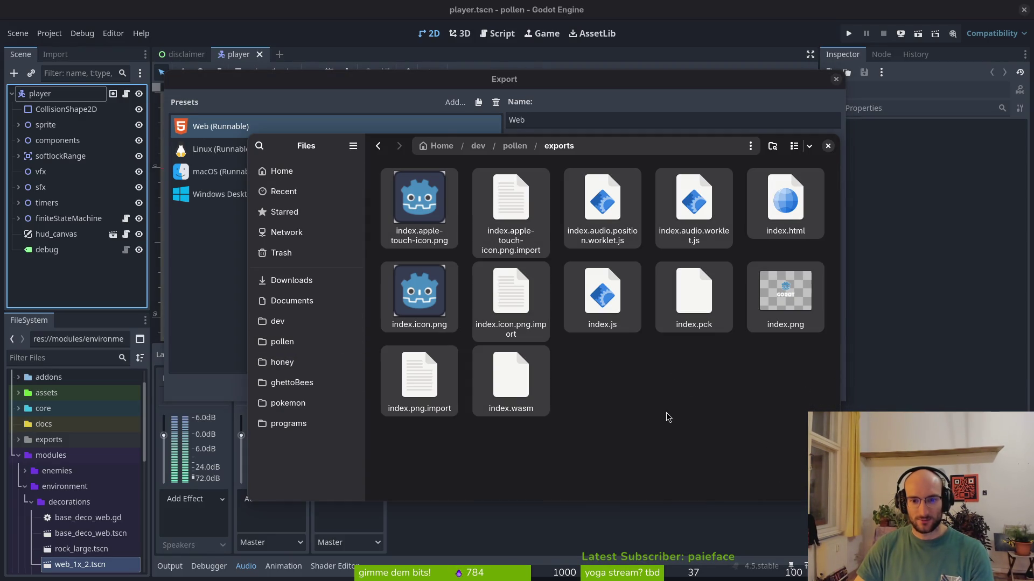
right_click(525, 339)
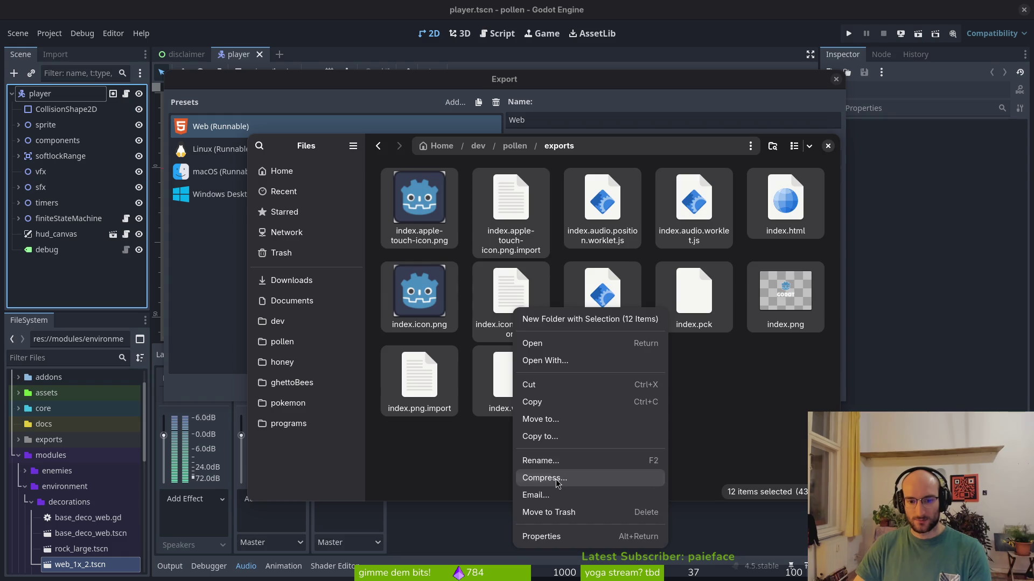
click(557, 480)
text(web)
key(Return)
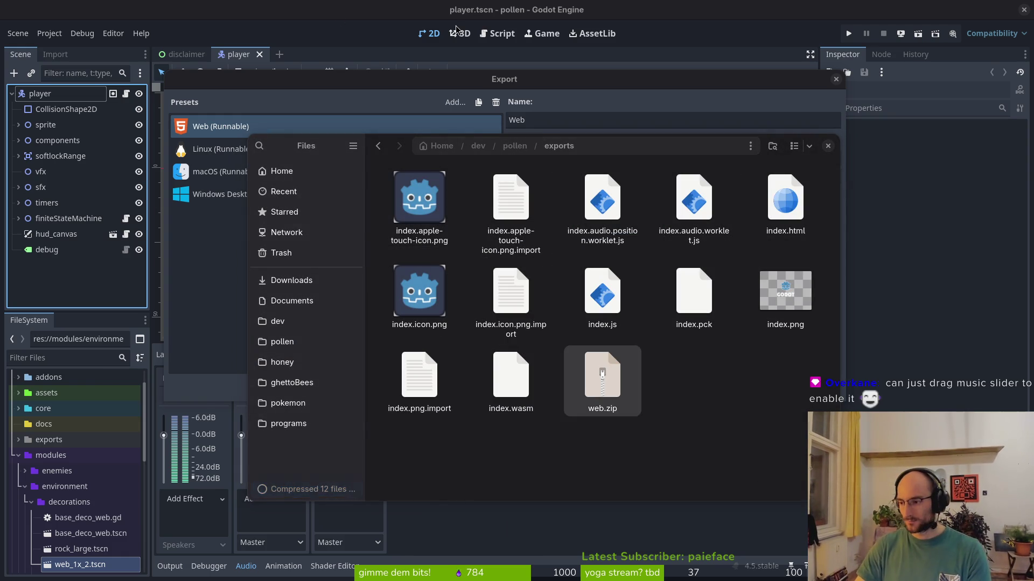
key(super)
key(super)
key(super+shift+Page_Down)
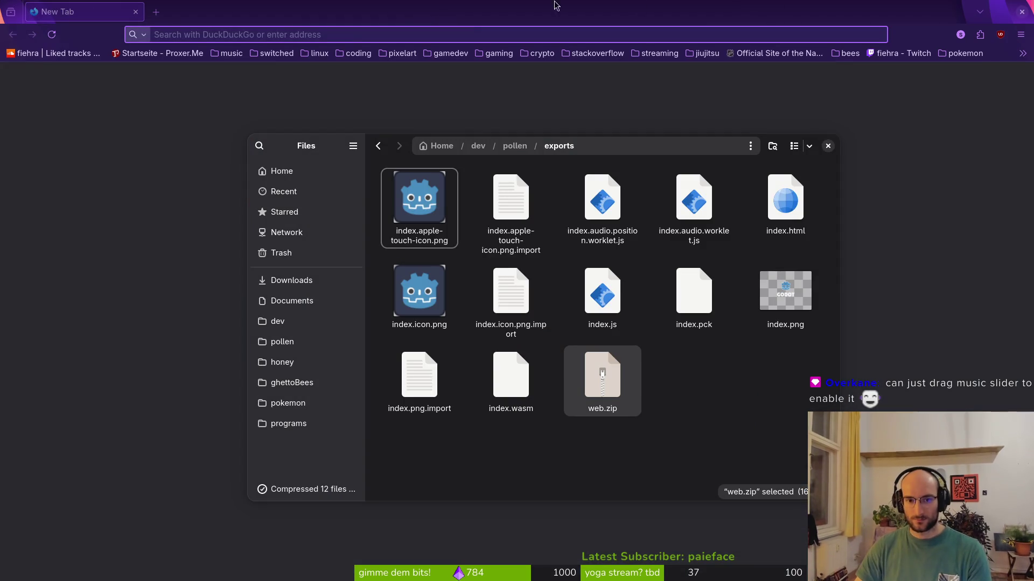
Step: Go to the itch.io dashboard and open the pollinate or die Edit game page
click(298, 32)
text(itch.io)
key(Return)
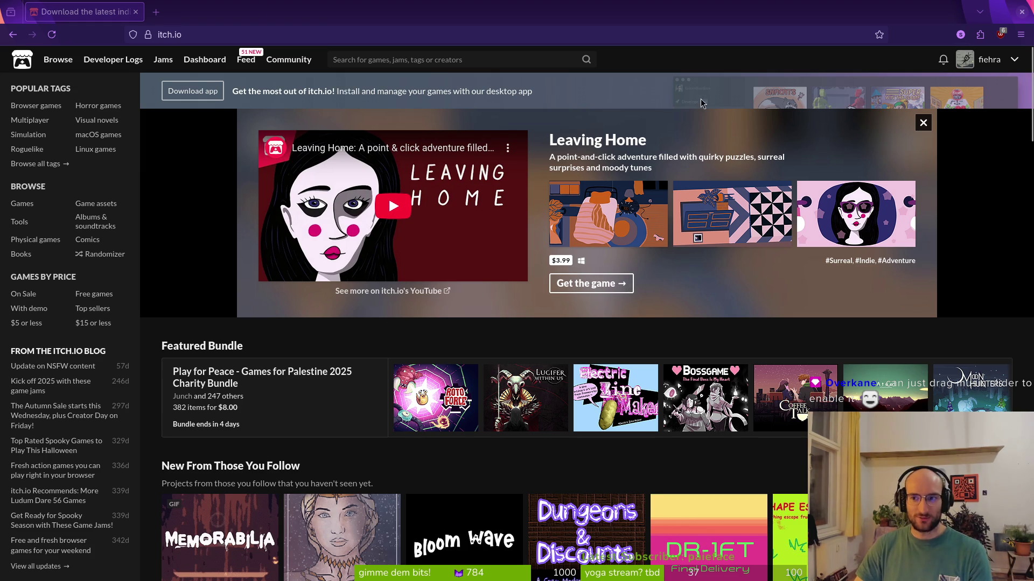
click(207, 60)
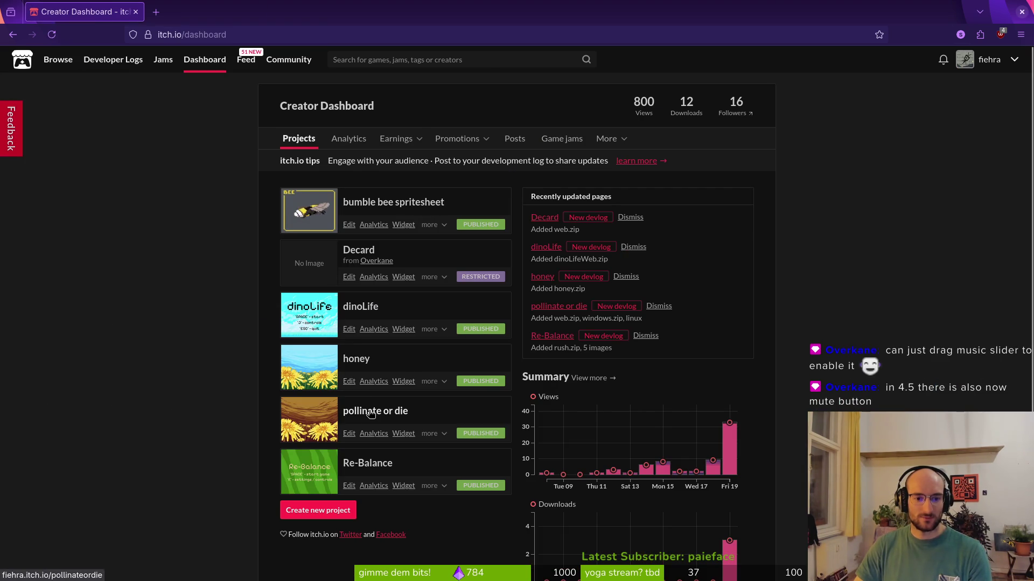
click(457, 451)
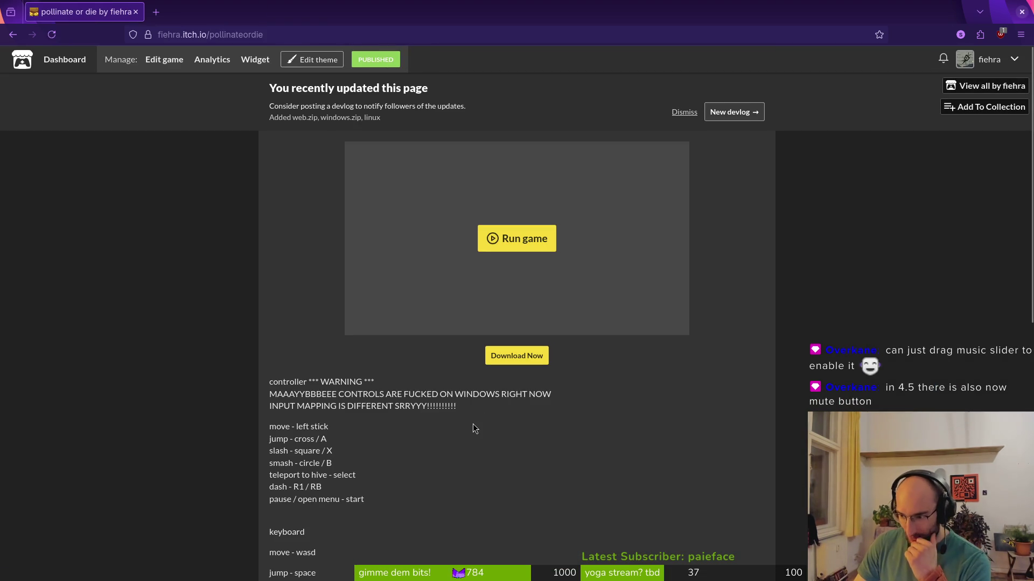
click(155, 65)
scroll(402, 323, down, 8)
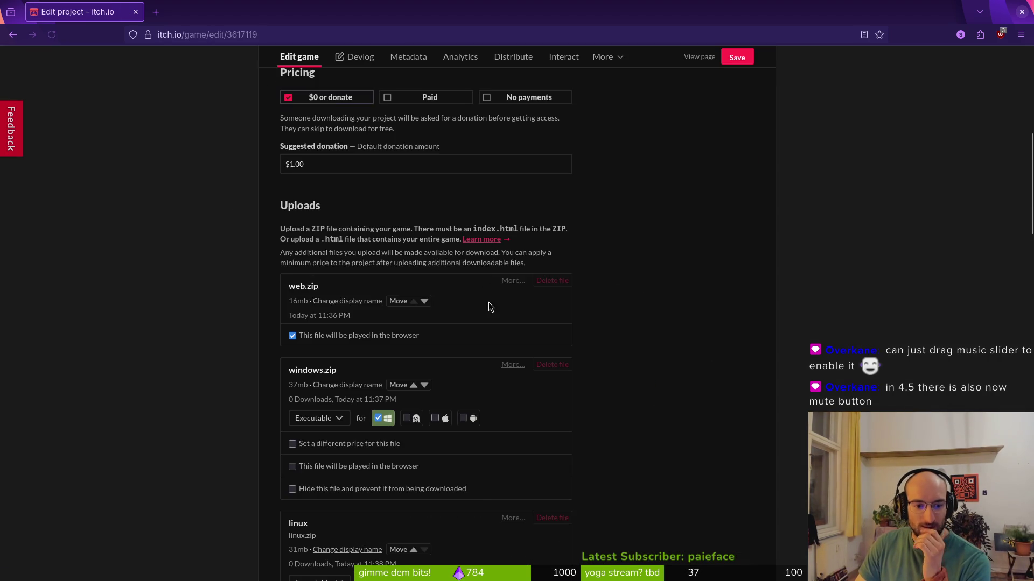
scroll(484, 272, down, 6)
scroll(485, 272, up, 5)
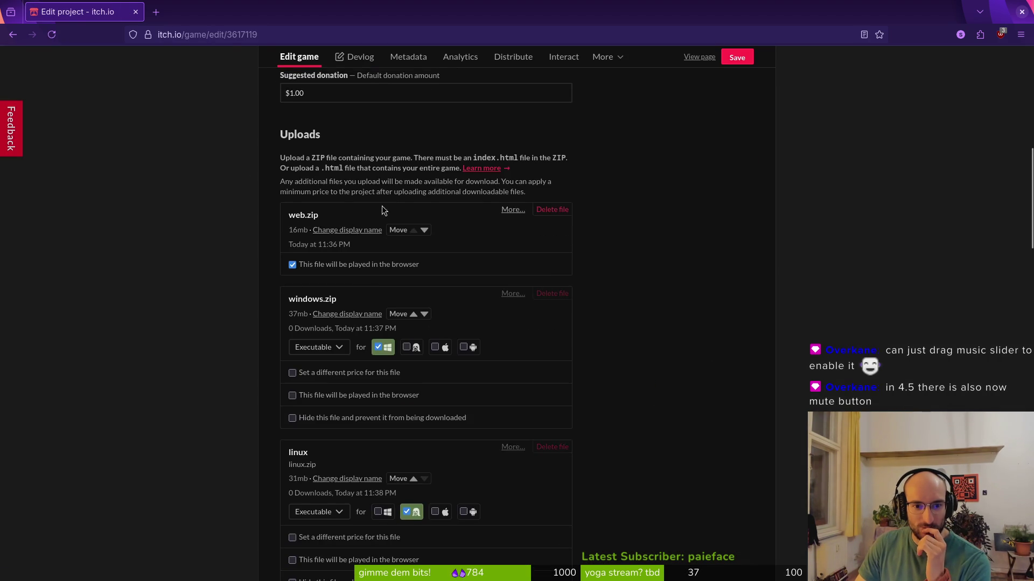
scroll(416, 276, down, 6)
scroll(440, 226, up, 3)
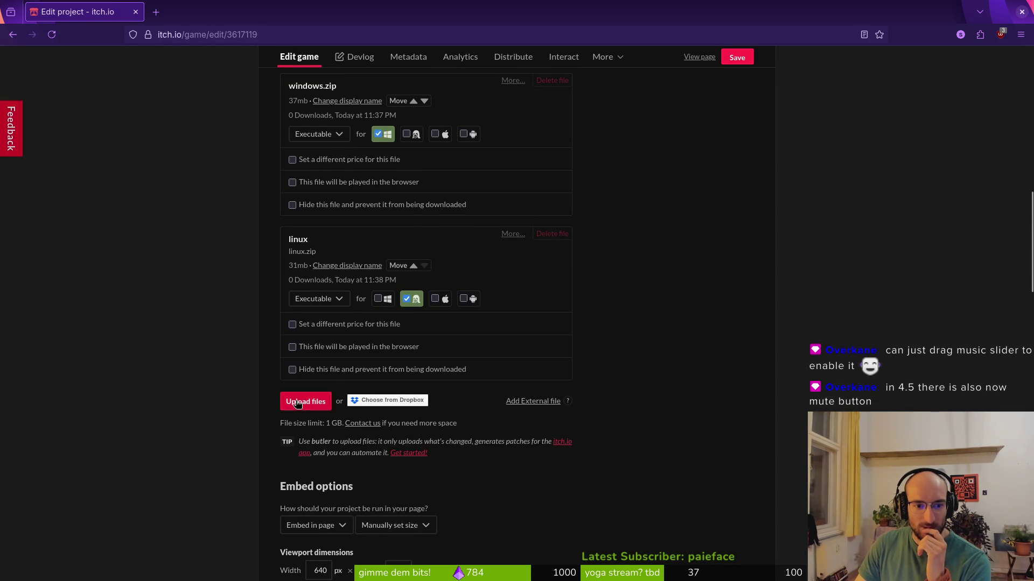
Step: Upload exports/web.zip to the project and save the changes
click(300, 399)
scroll(608, 334, down, 3)
click(427, 350)
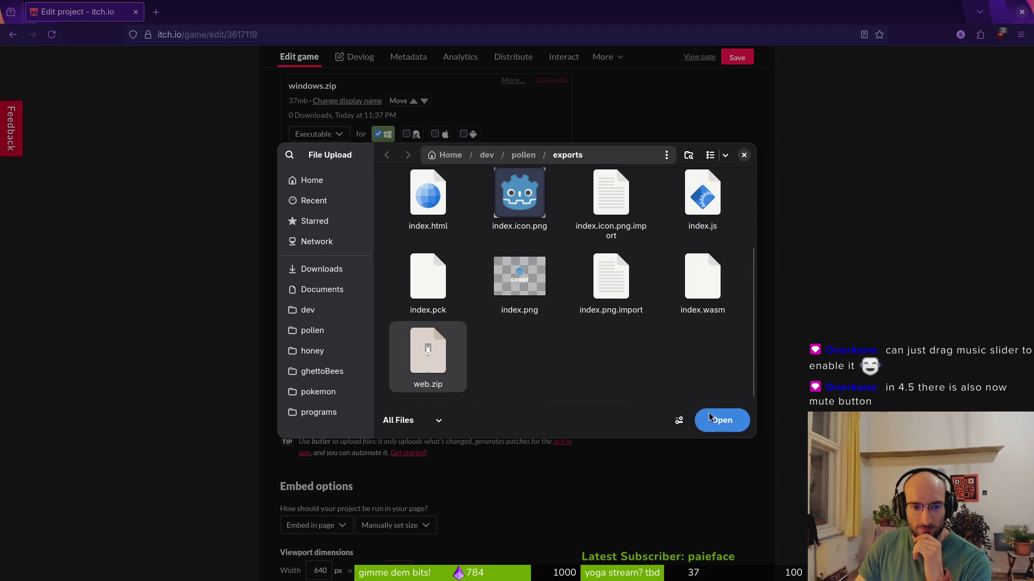
click(721, 420)
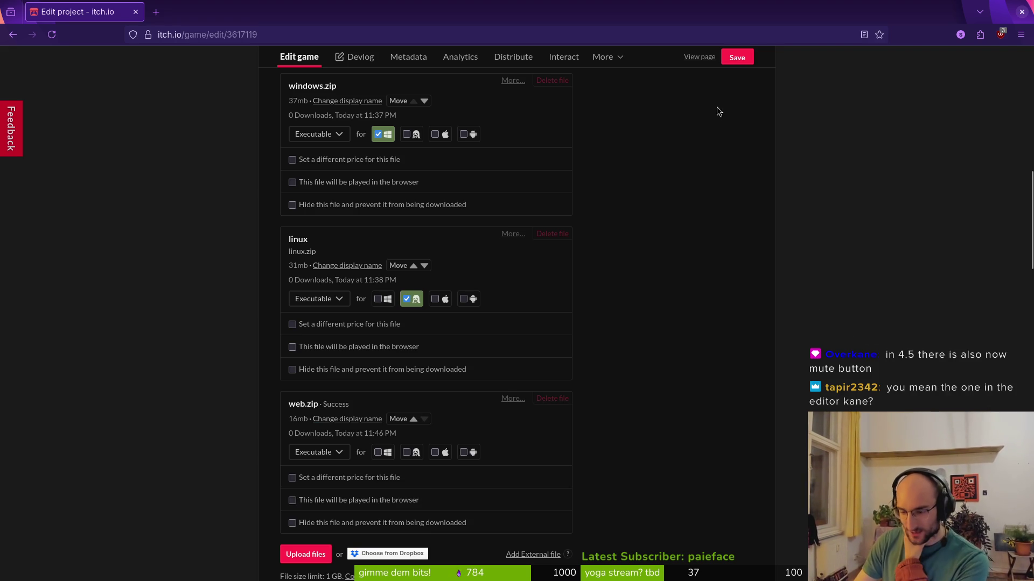
click(744, 57)
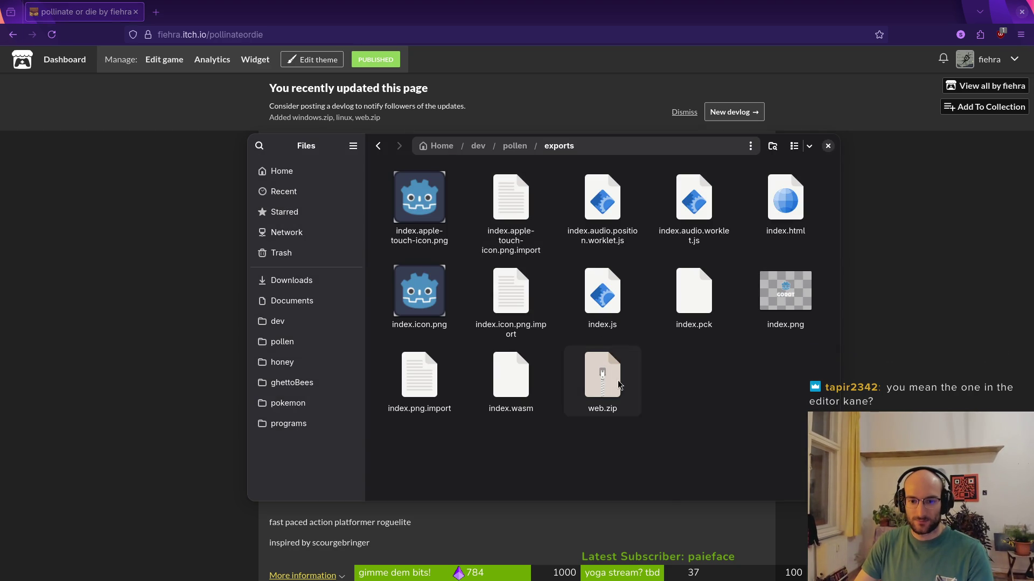
Step: Empty the exports folder and re-export the Web build as index.html
key(Delete)
key(ctrl+a)
key(Delete)
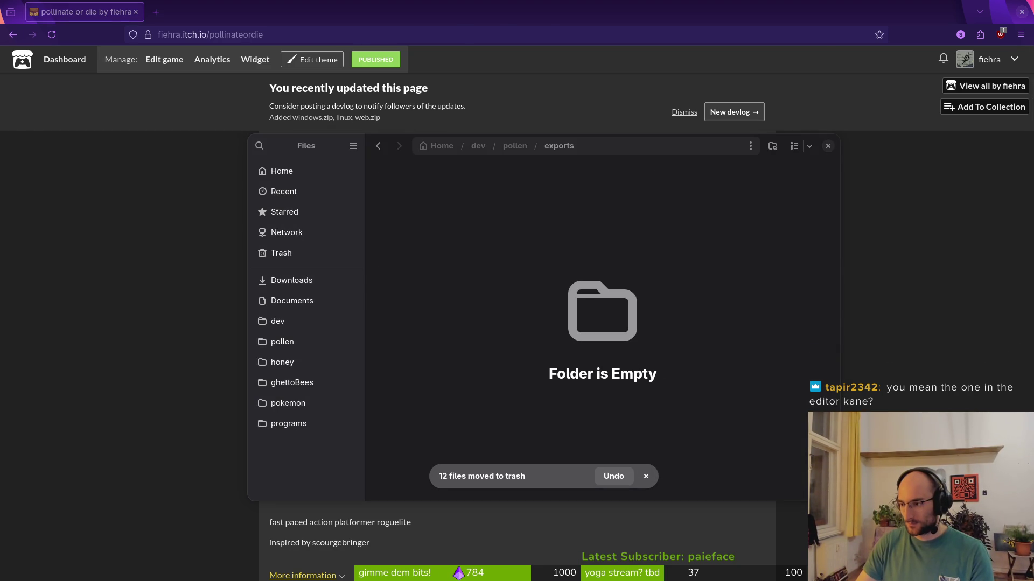
key(alt+Tab)
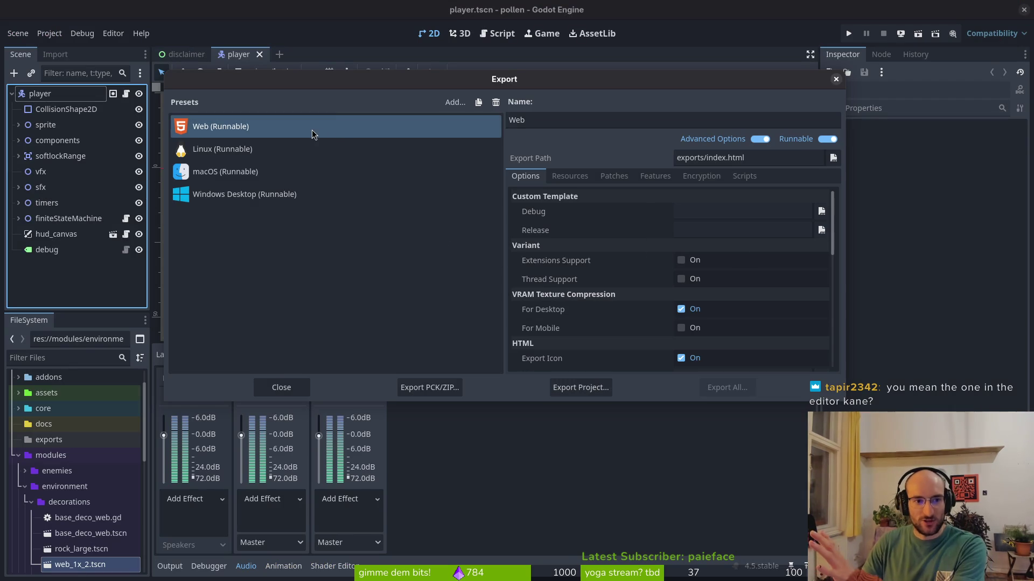
click(599, 391)
click(618, 465)
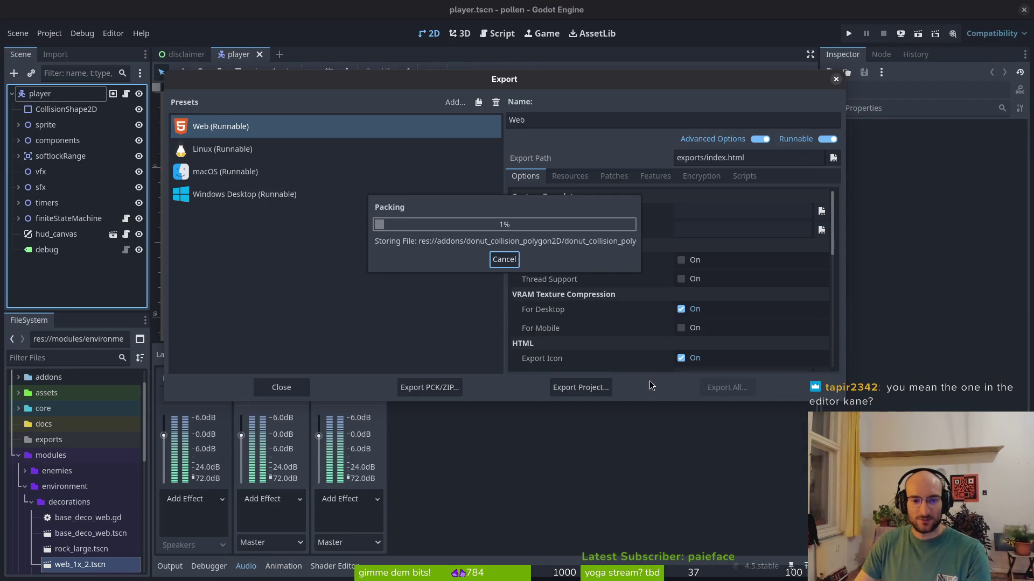
Step: Compress the new export files into web.zip and return to itch.io's edit page
key(alt+Tab)
key(ctrl+a)
right_click(702, 308)
click(735, 469)
text(web)
key(Return)
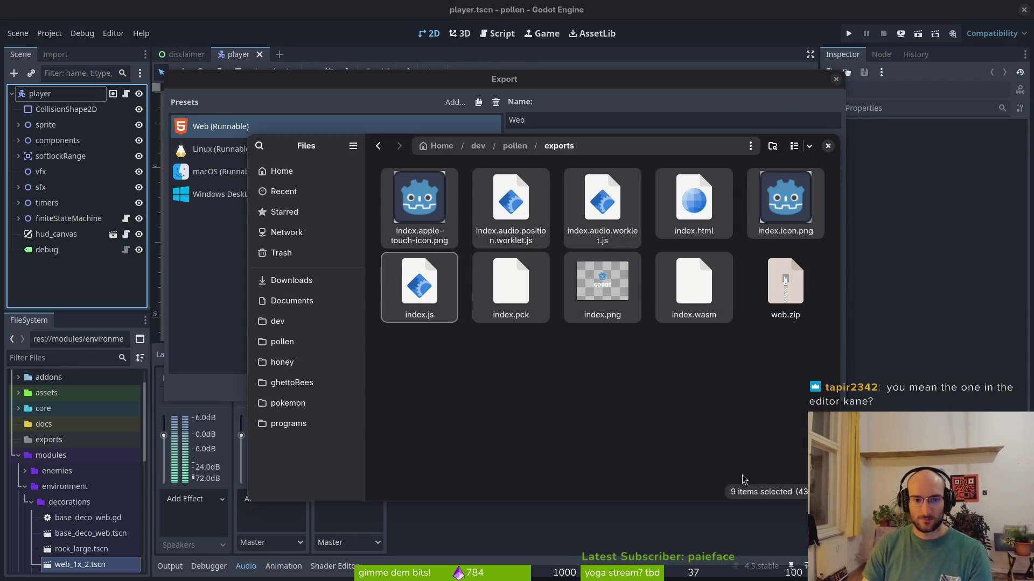
key(alt+Tab)
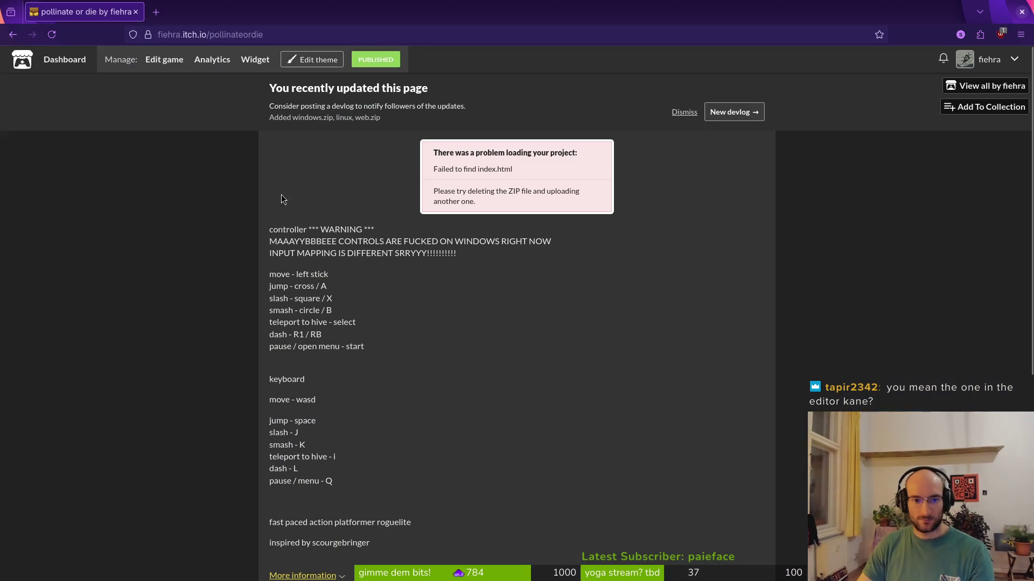
key(alt+Left)
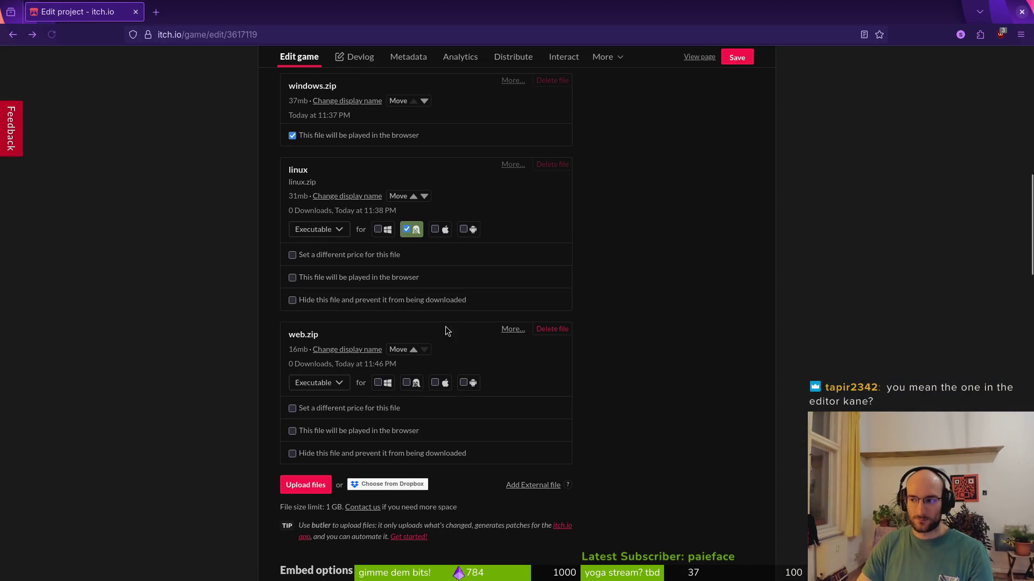
Step: Upload web.zip, mark it as played in the browser, and save
scroll(350, 409, down, 10)
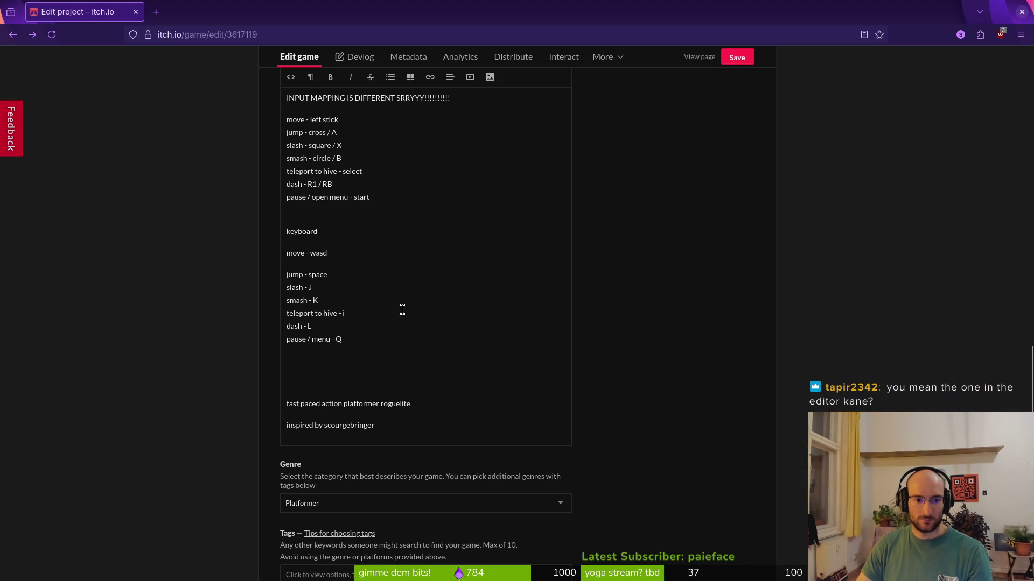
scroll(335, 509, up, 10)
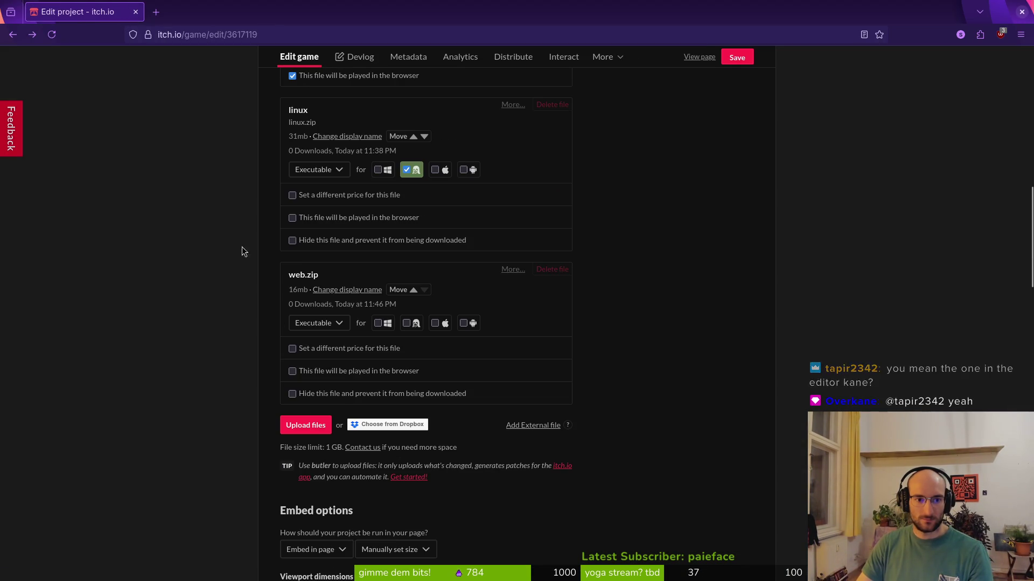
click(312, 427)
click(518, 368)
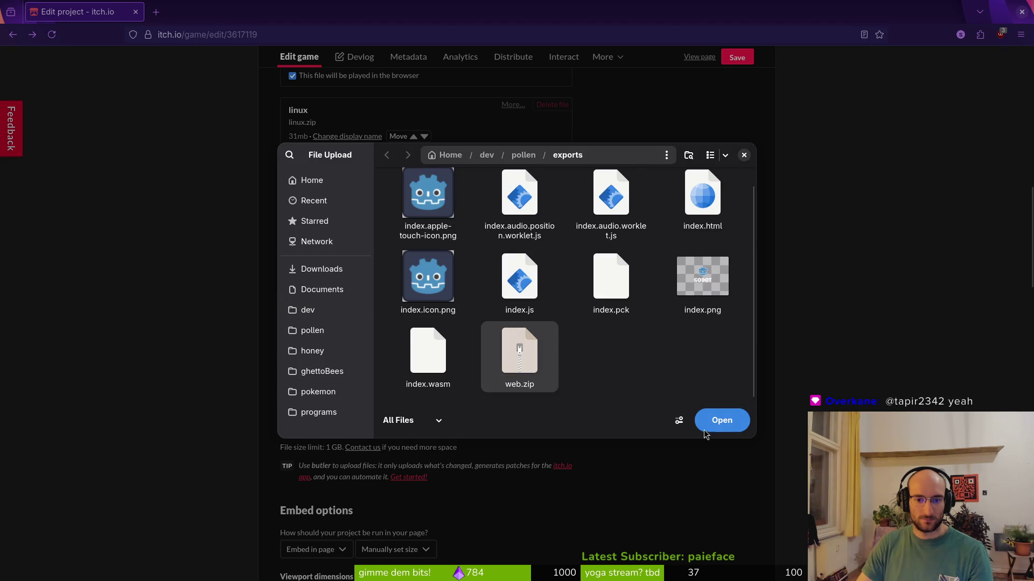
click(731, 425)
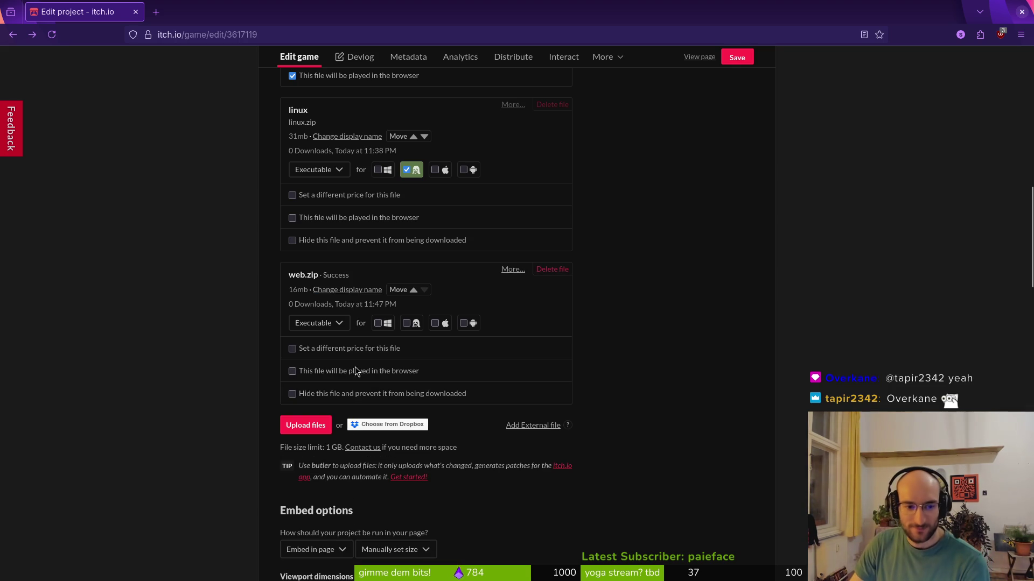
click(347, 369)
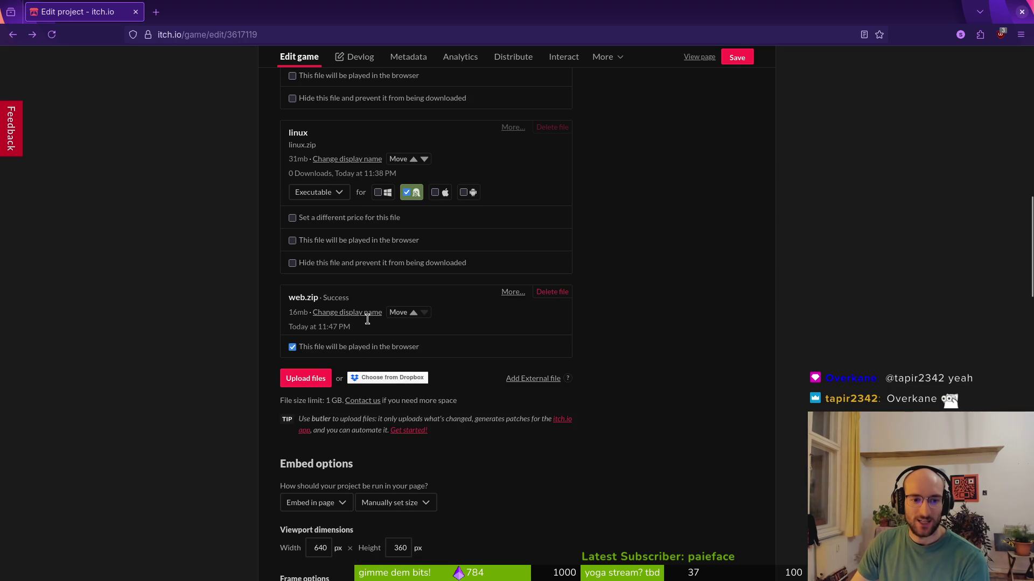
click(725, 60)
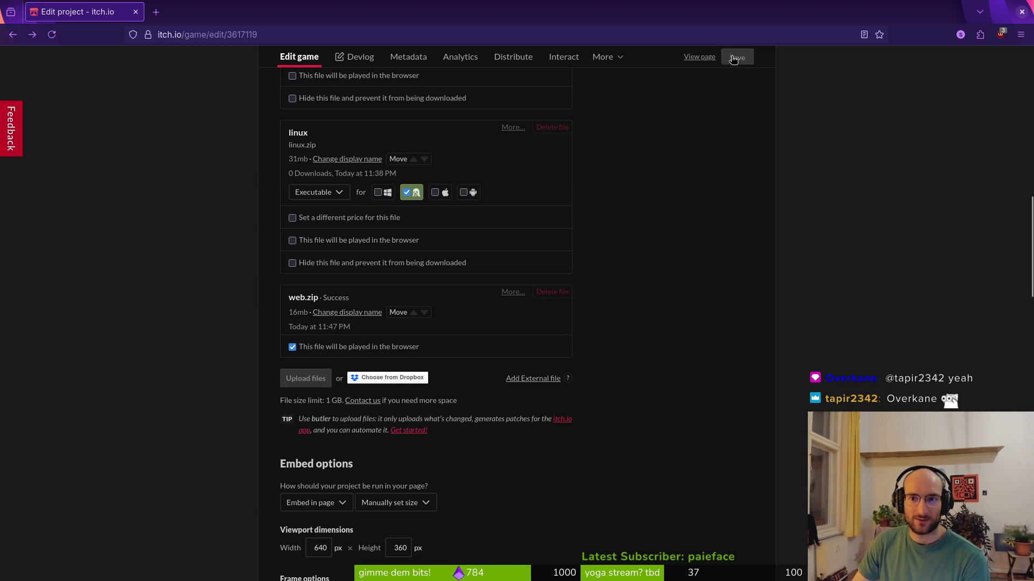
Step: Run the game on its public itch.io page up to the main menu
click(699, 58)
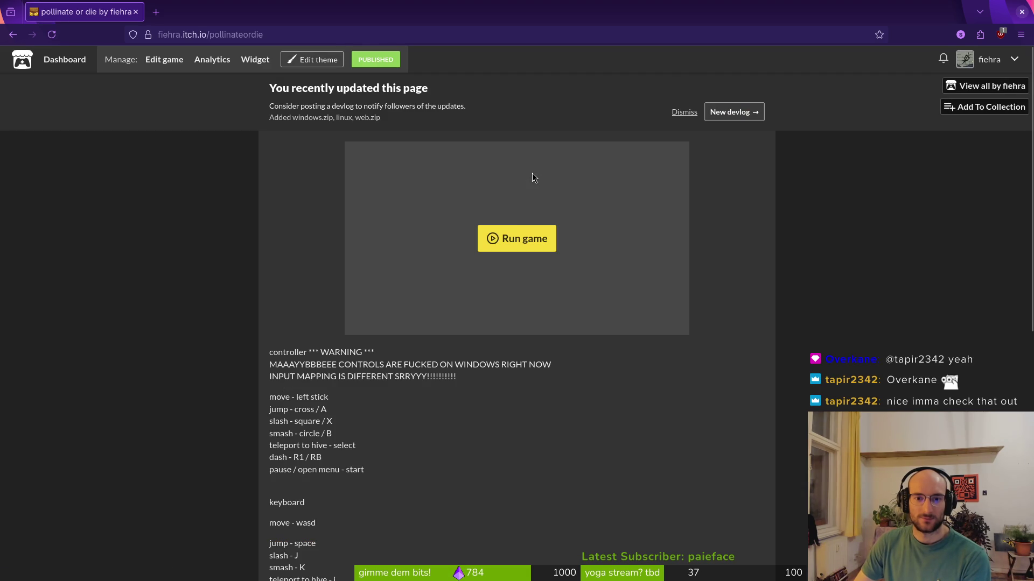
click(512, 230)
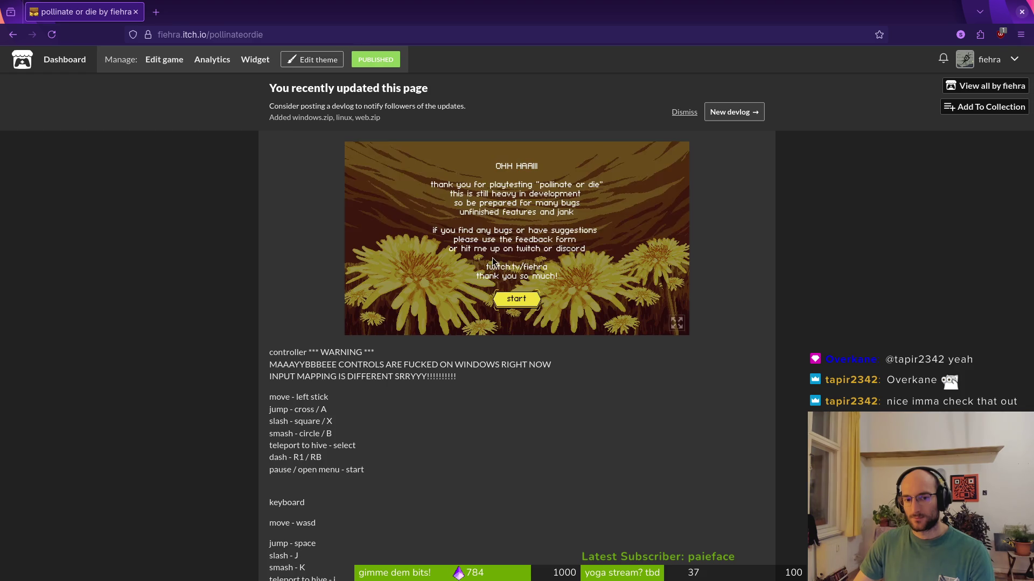
click(526, 307)
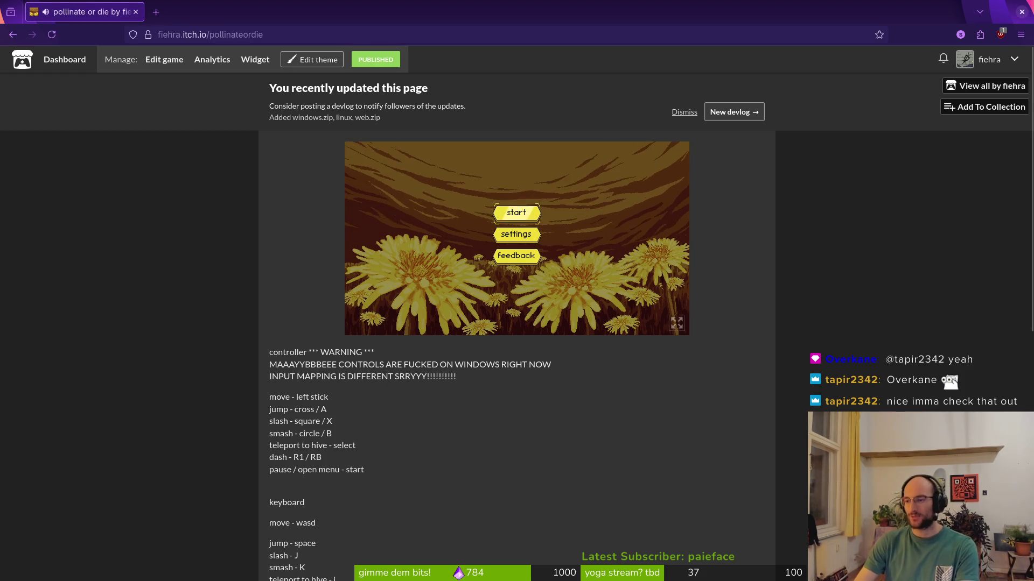
key(alt+Tab)
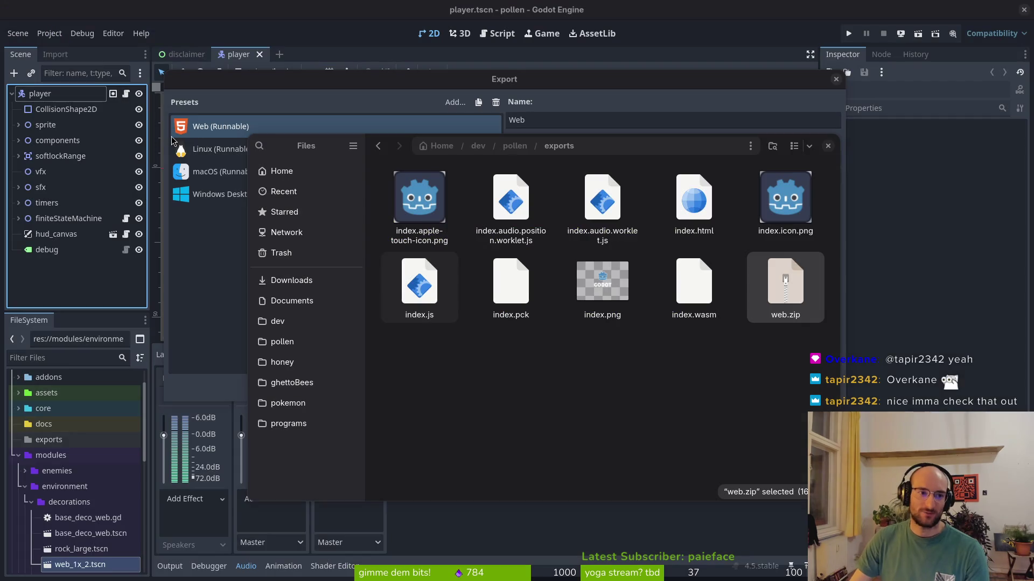
Step: Close the export settings and trash all 13 old build files in the exports folder
key(Escape)
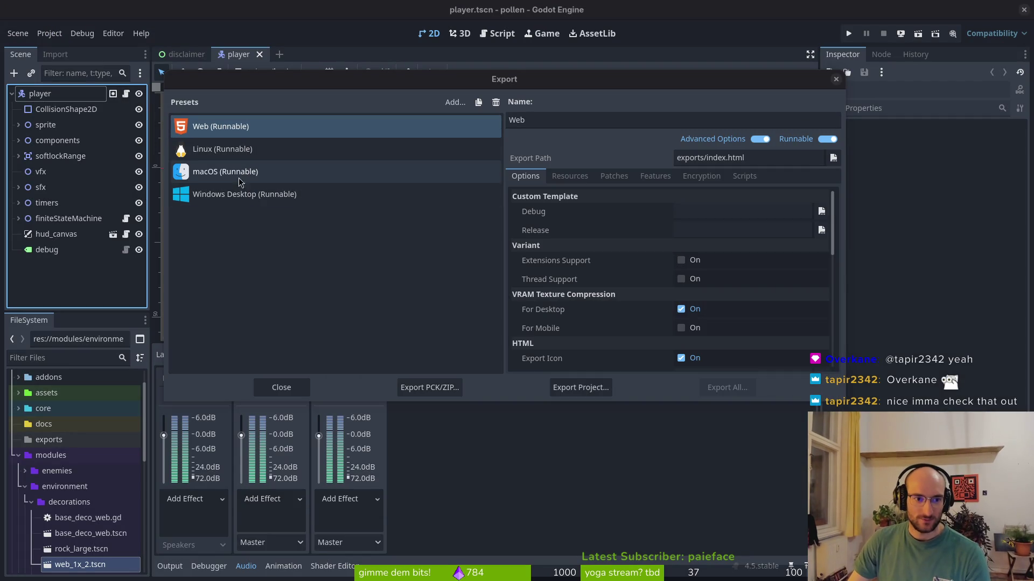
click(835, 79)
key(super)
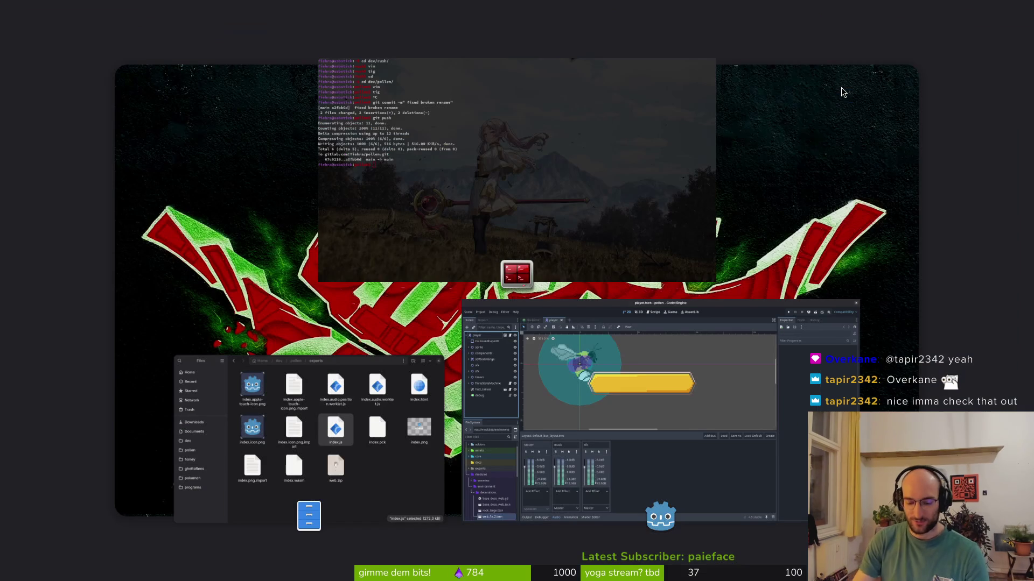
key(super)
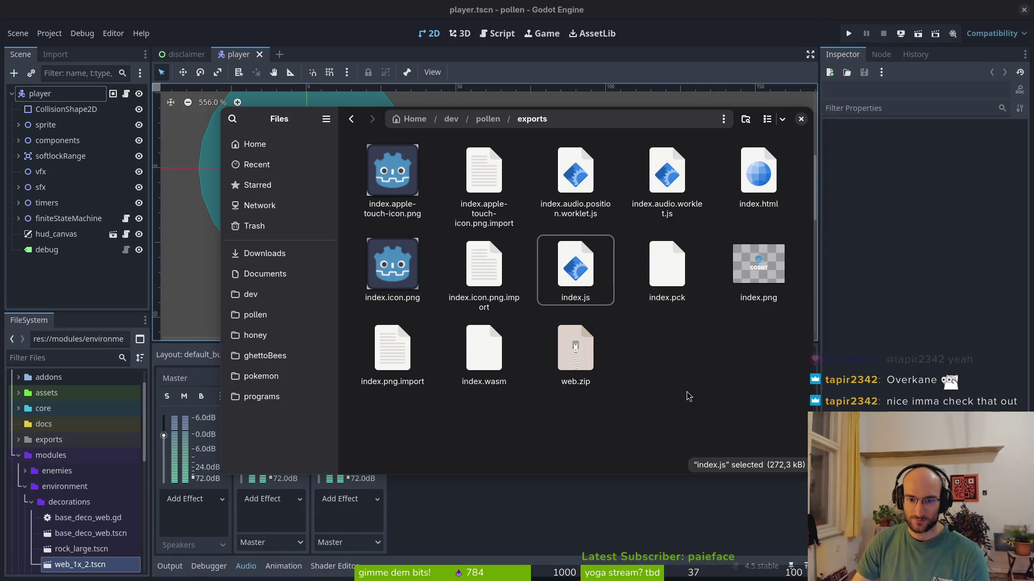
key(ctrl+a)
right_click(586, 266)
click(637, 443)
key(Escape)
key(Delete)
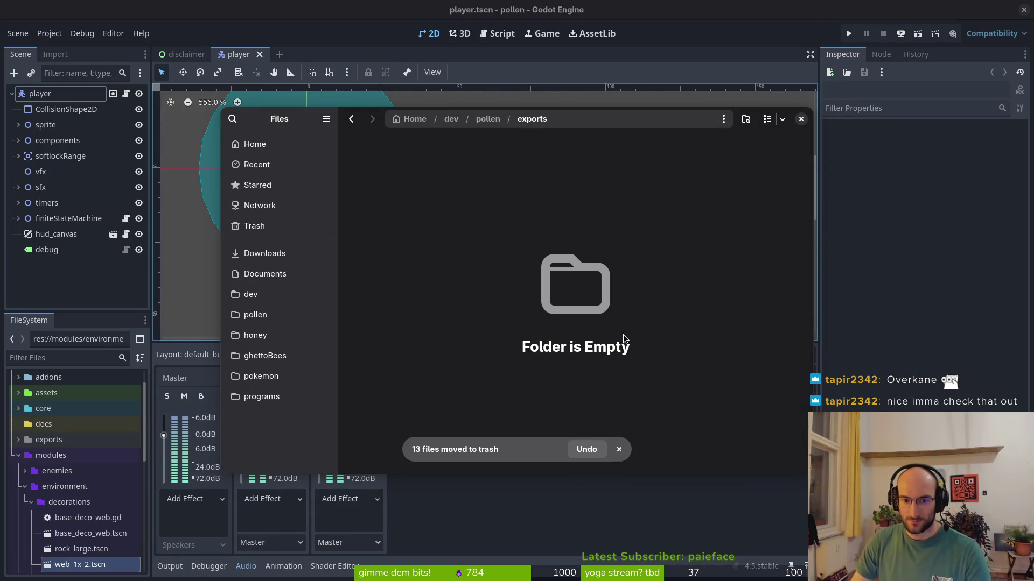
Step: Begin exporting the project with the Windows Desktop preset from Project > Export
click(124, 243)
click(49, 33)
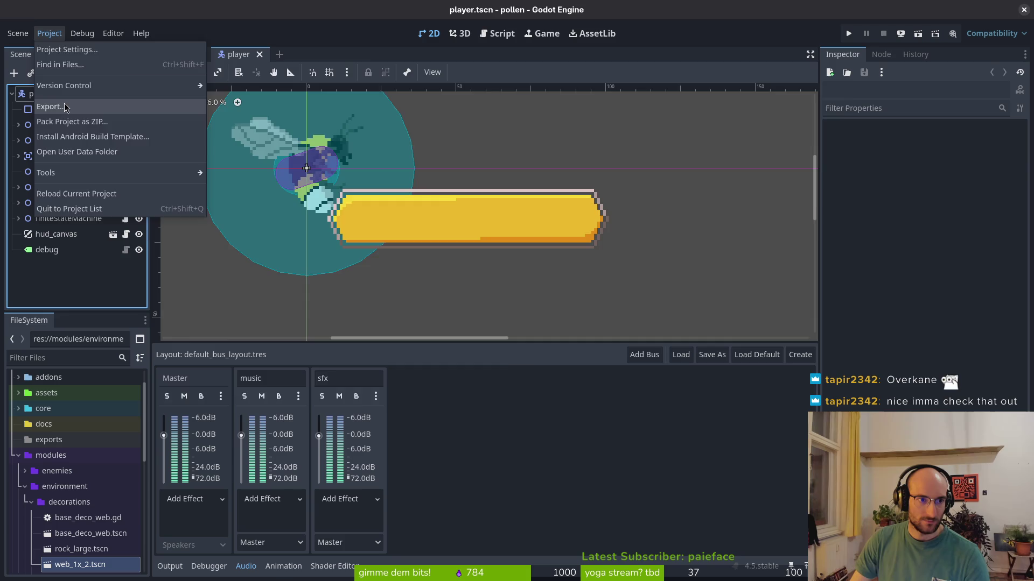
click(54, 107)
click(447, 193)
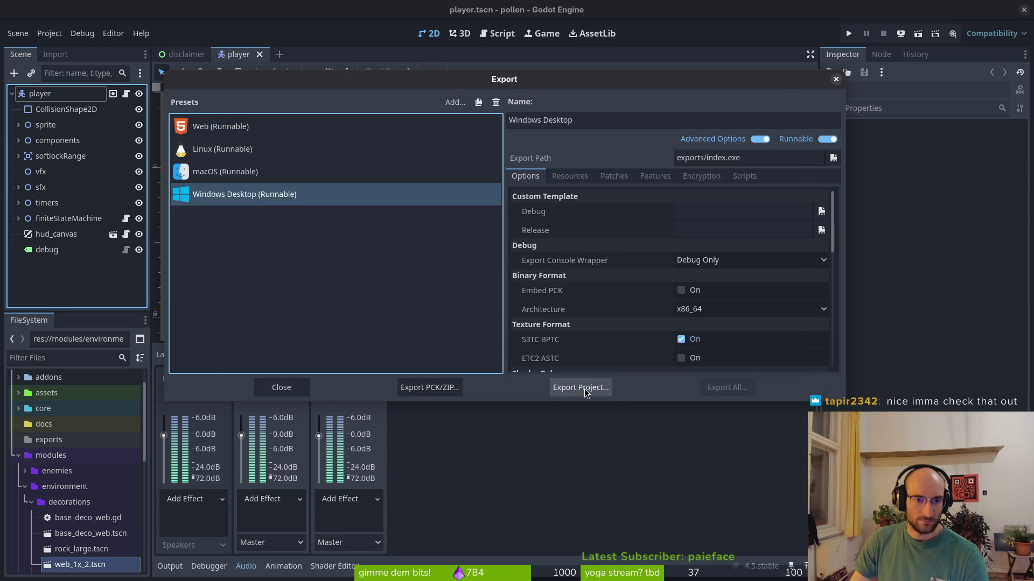
click(586, 391)
Step: Create the GitLab issue 'visual feedback when selecting skills' with the vfx label
click(621, 463)
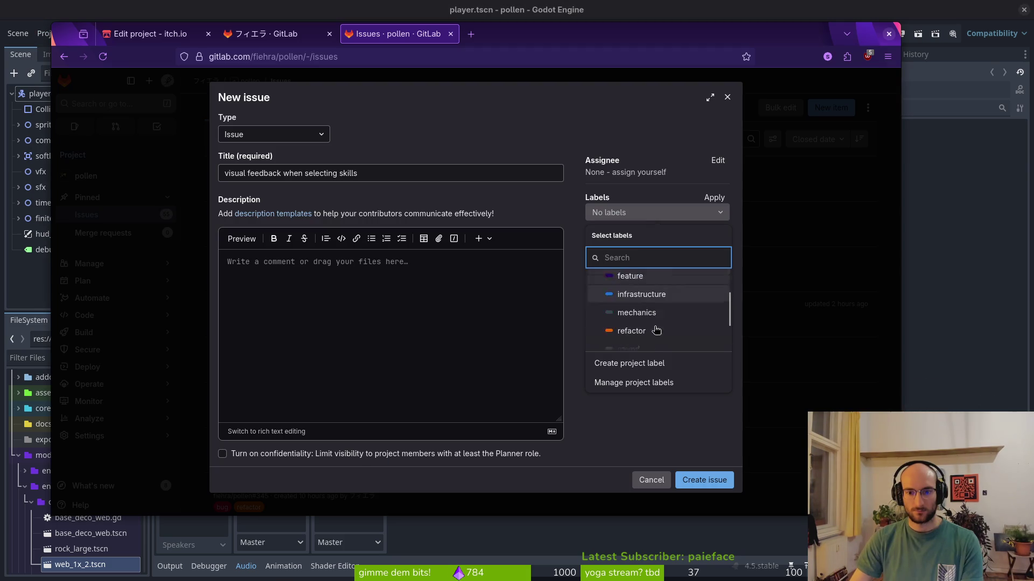
scroll(657, 323, down, 3)
click(623, 341)
click(709, 480)
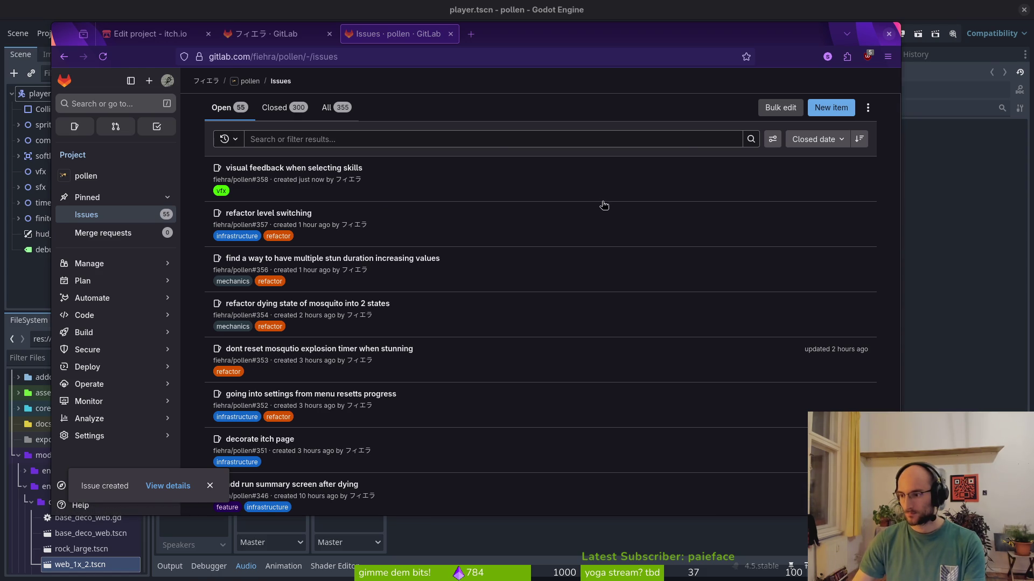
Step: Put the GitLab issues page away and bring the Godot editor with player.tscn forward
key(super)
key(super)
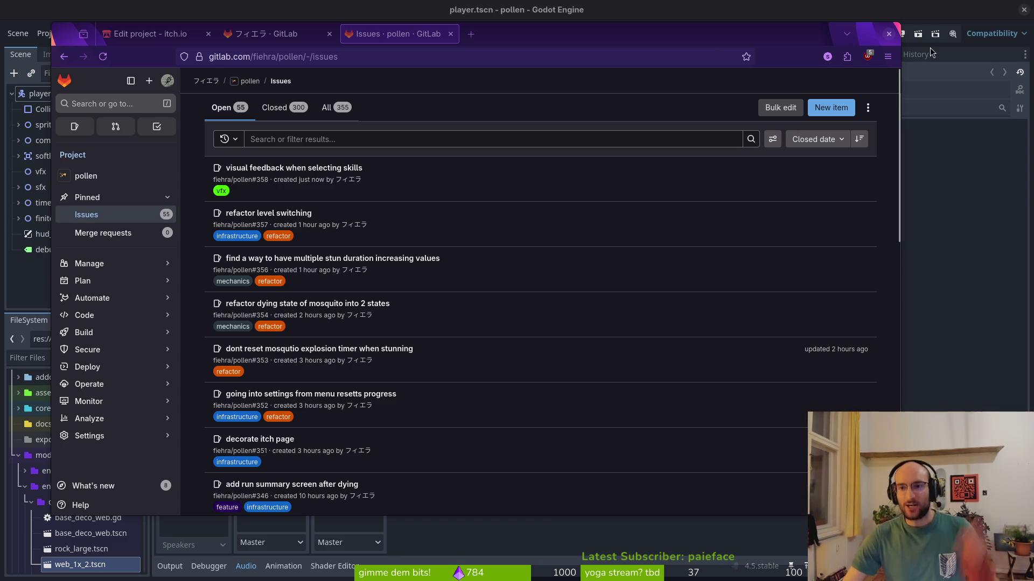
key(alt+Tab)
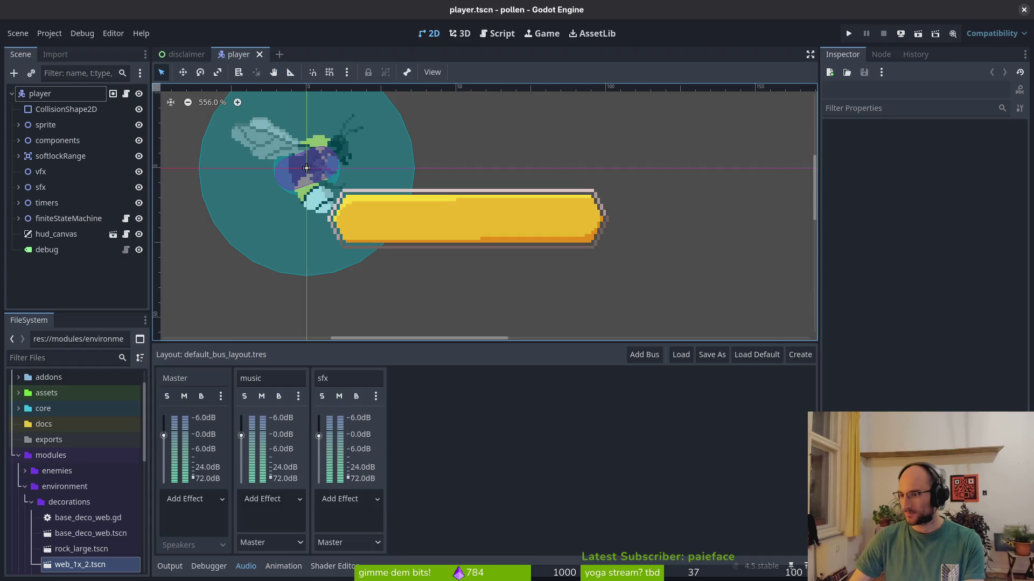
Step: Test-run pollen, glance at the Debug menu, relaunch the game, and open a terminal
click(849, 34)
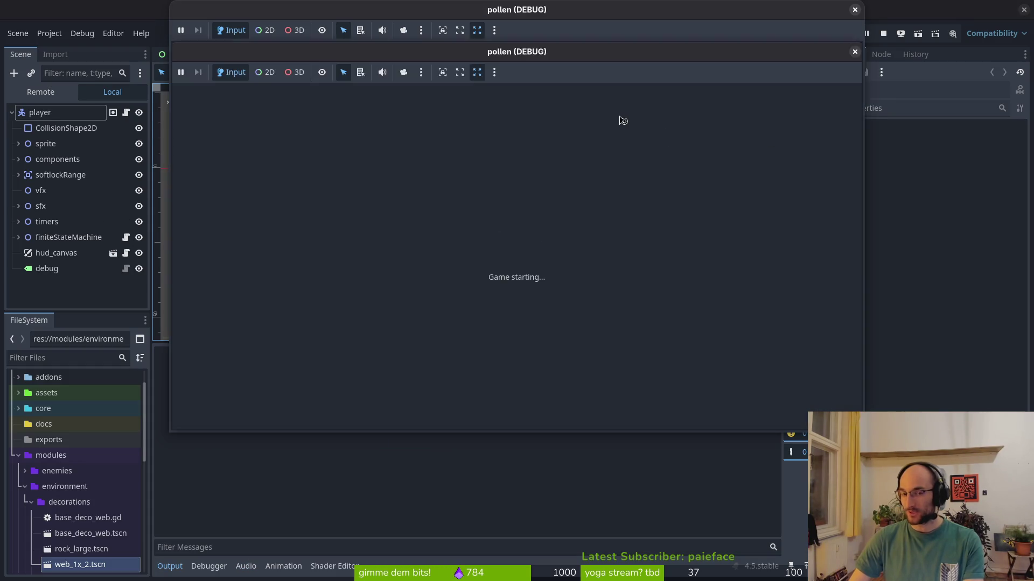
key(Return)
key(Return)
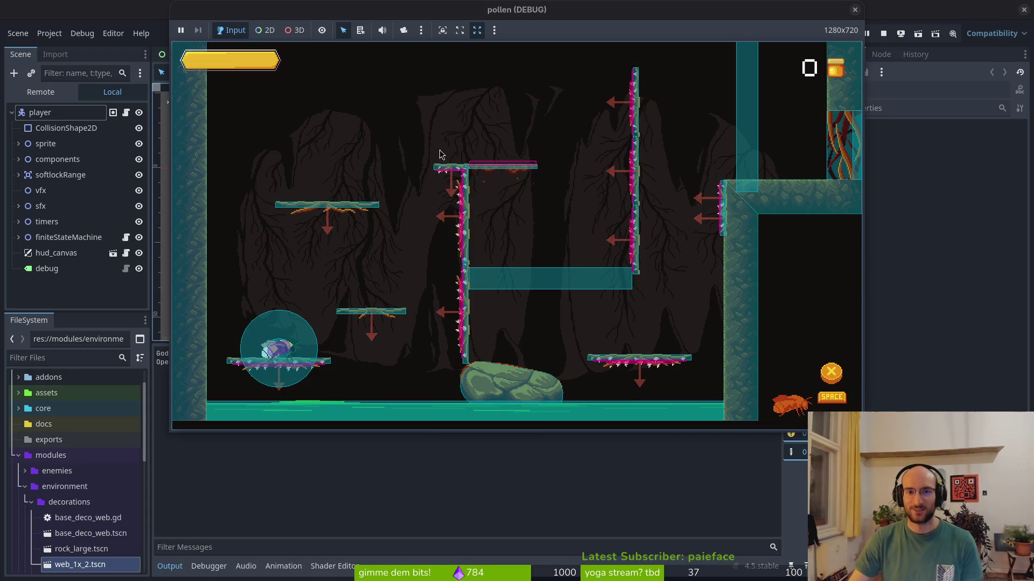
click(82, 32)
key(Down)
key(Escape)
click(849, 34)
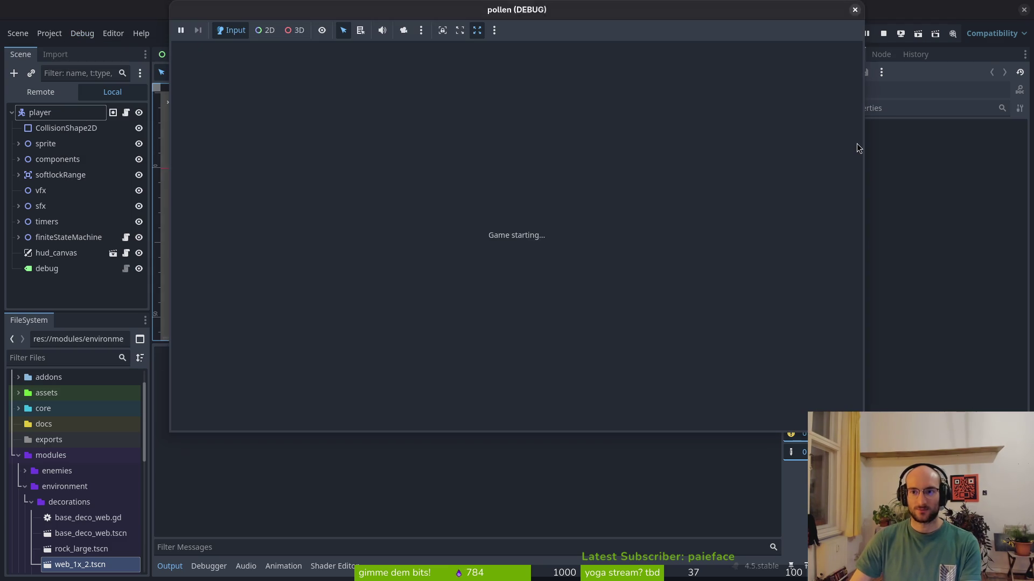
key(super)
key(super)
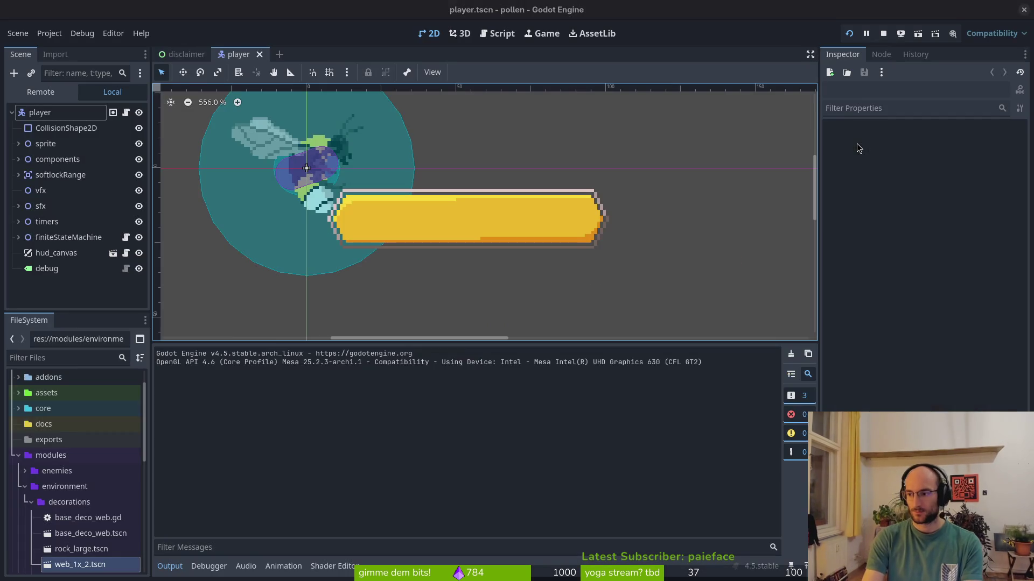
key(ctrl+alt+t)
Step: From dev/, open core/globals/debug.helper.gd in vim's Git Files picker, then save and quit
text(cd dev/pol)
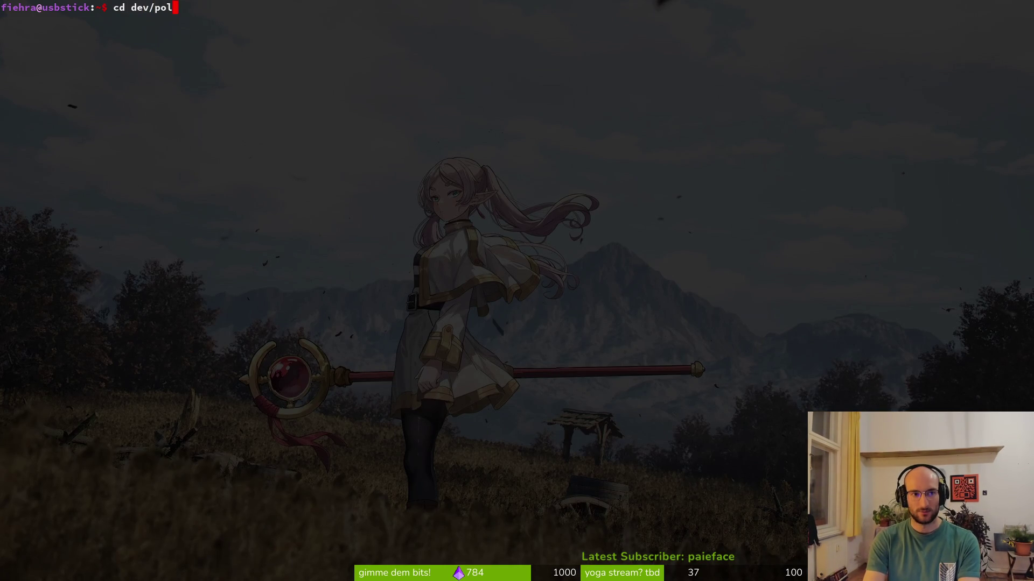
key(Return)
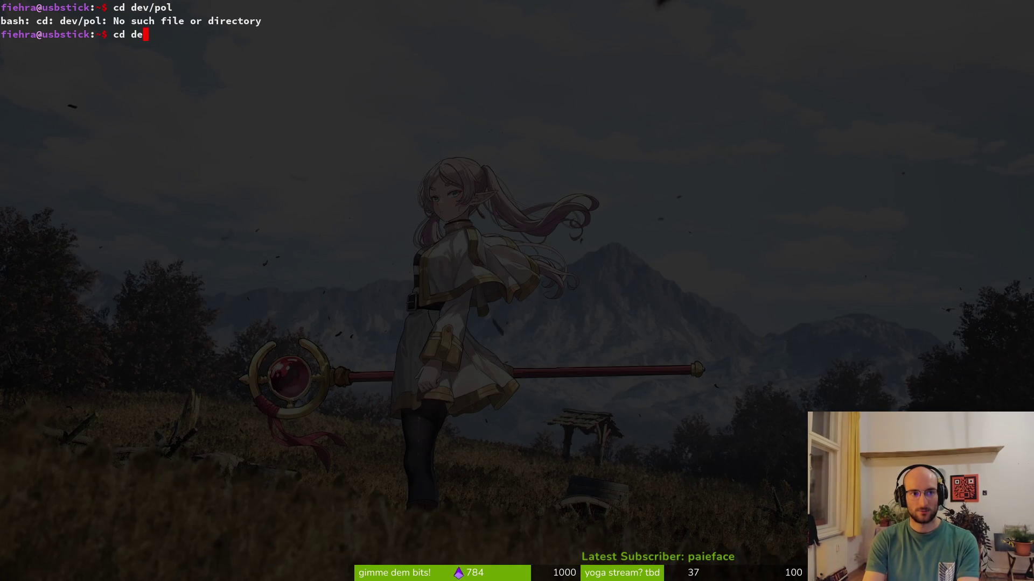
key(Return)
text(debuhe)
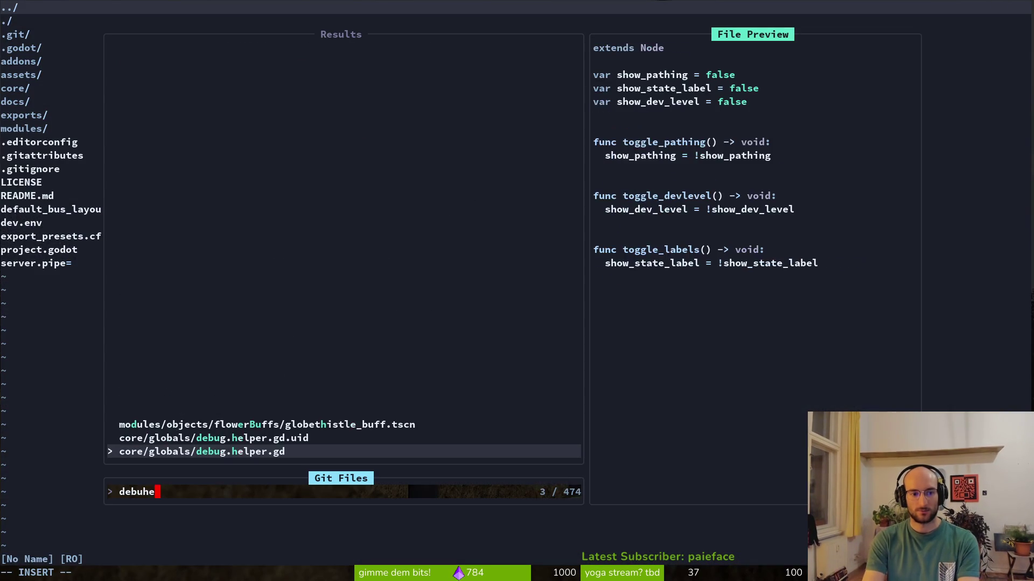
key(Return)
key(Return)
key(ctrl+d)
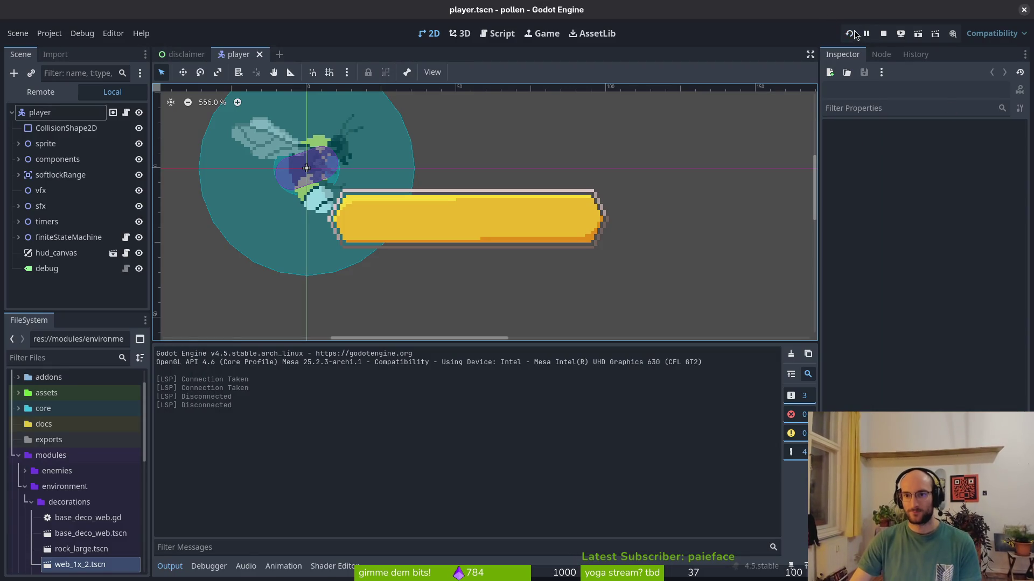
Step: Stop and relaunch the game, skipping past the playtest intro text
click(883, 34)
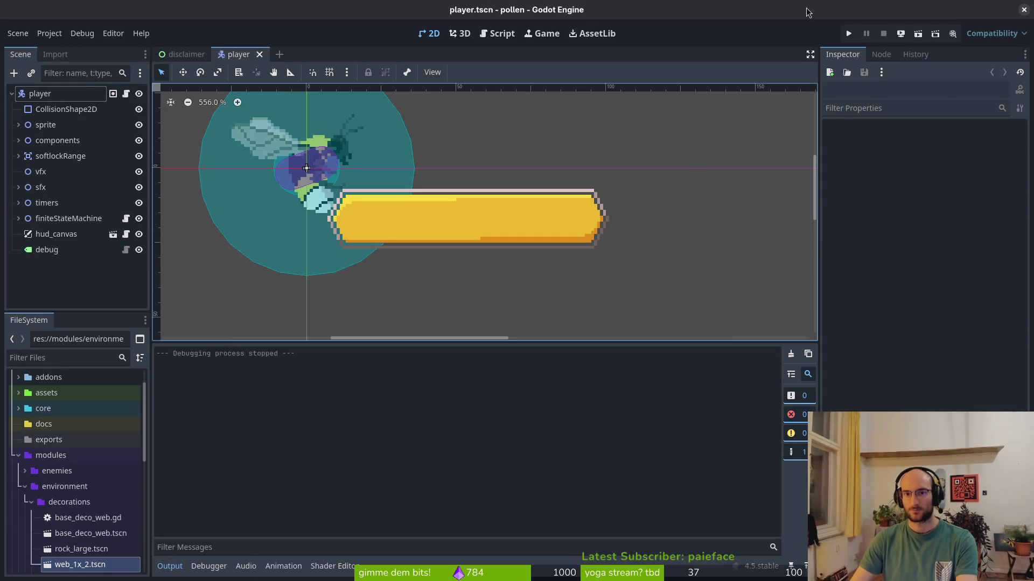
click(850, 33)
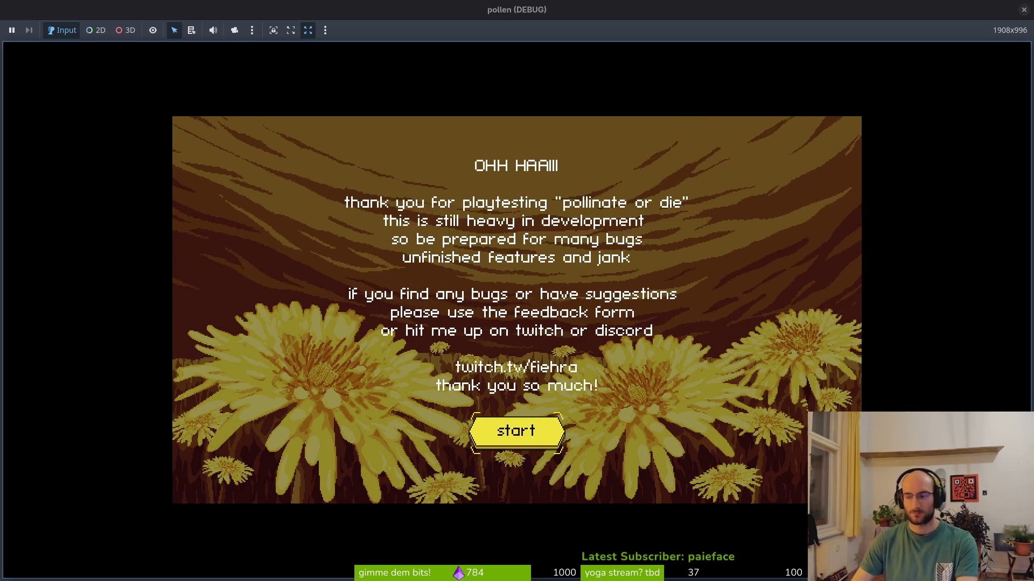
key(Return)
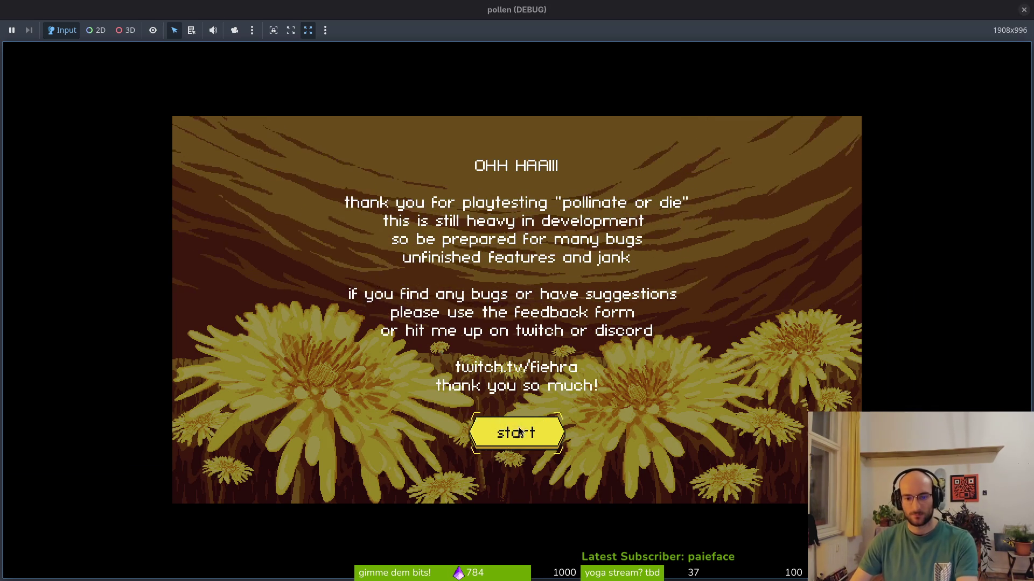
Step: Turn the music volume fully down in Settings, then start the first cave level
key(Down)
key(Return)
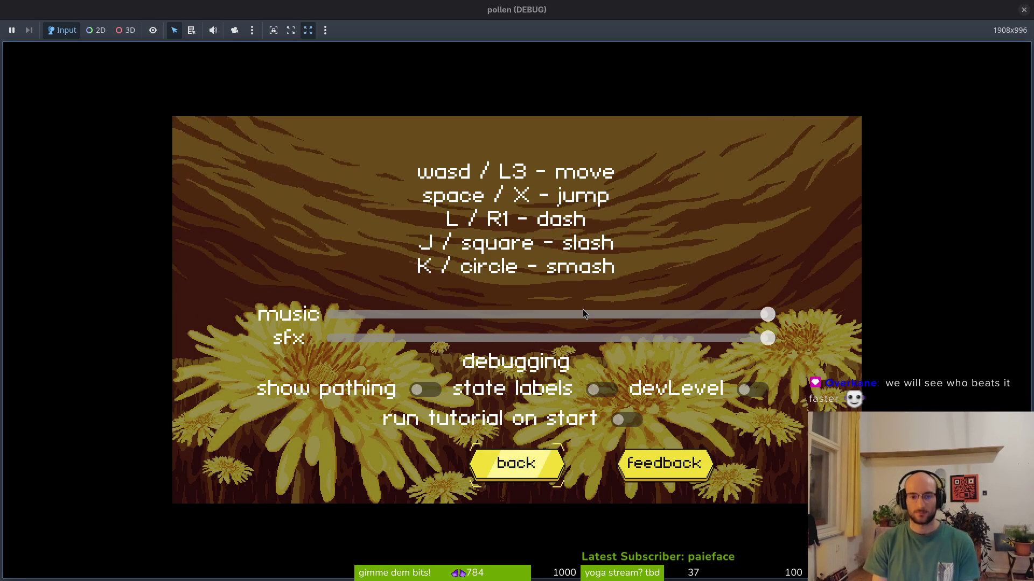
key(Up)
key(Up)
key(Left)
key(Left)
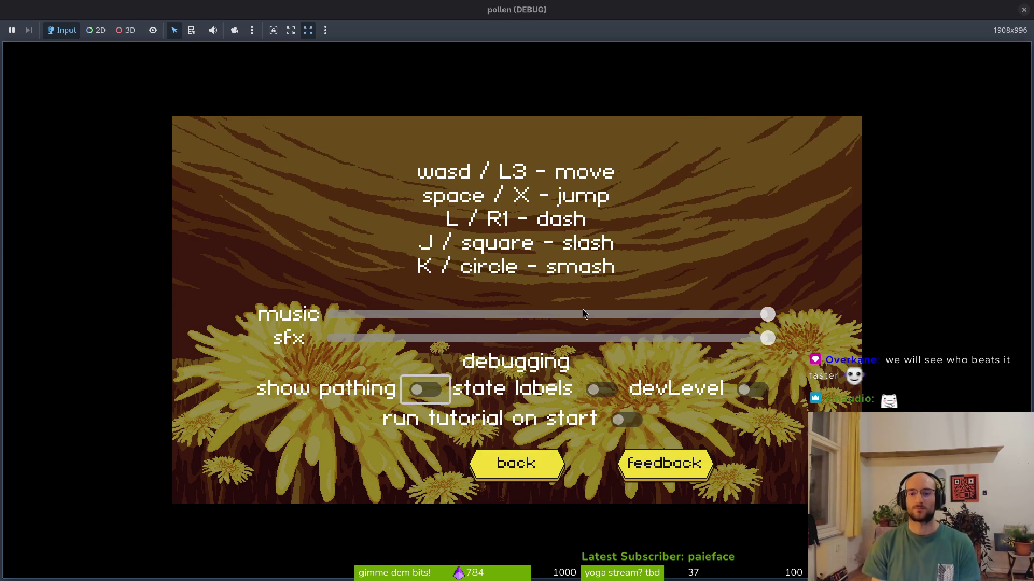
key(Up)
key(Up)
key(Left)
key(Left)
key(Left)
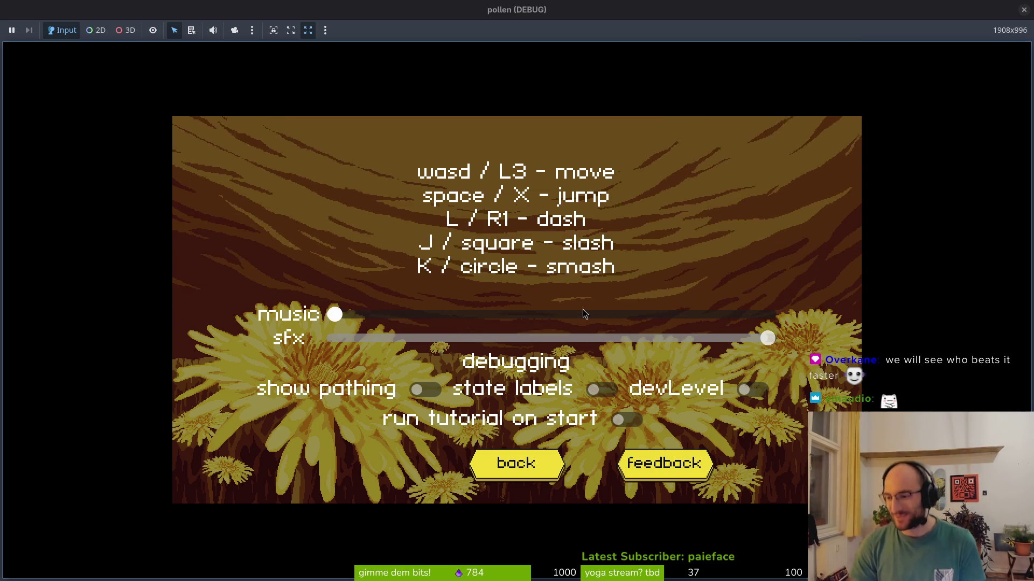
key(Down)
key(Down)
key(Down)
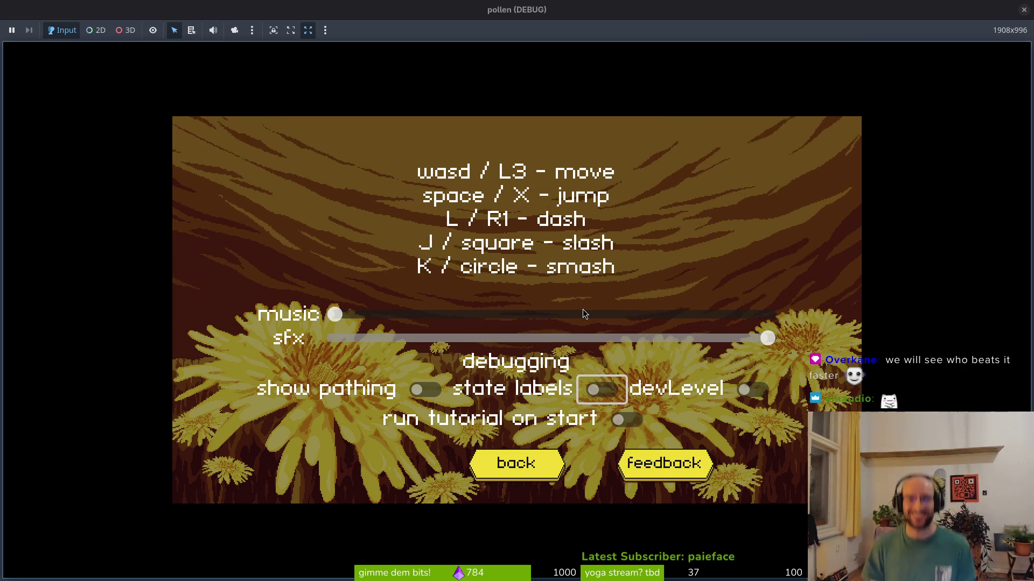
key(Escape)
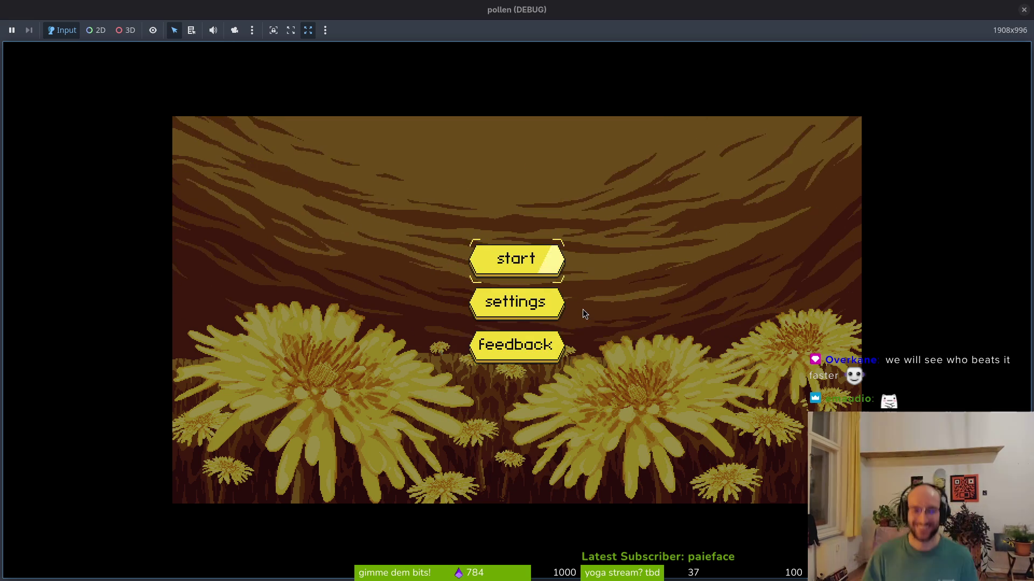
key(Return)
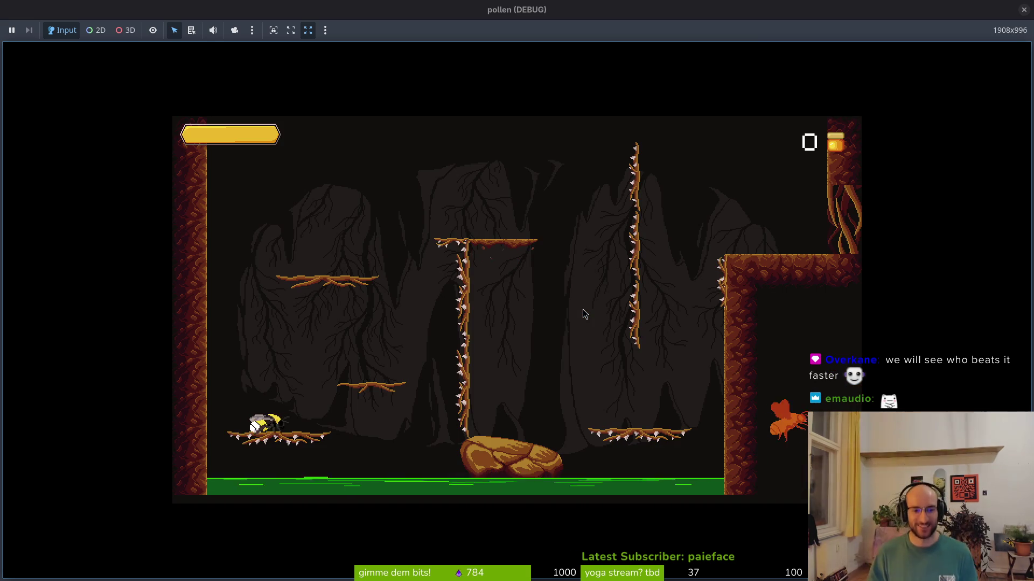
Step: Fly the bee across the branches, central pillar and right wall into the next room
key(Right)
key(Up)
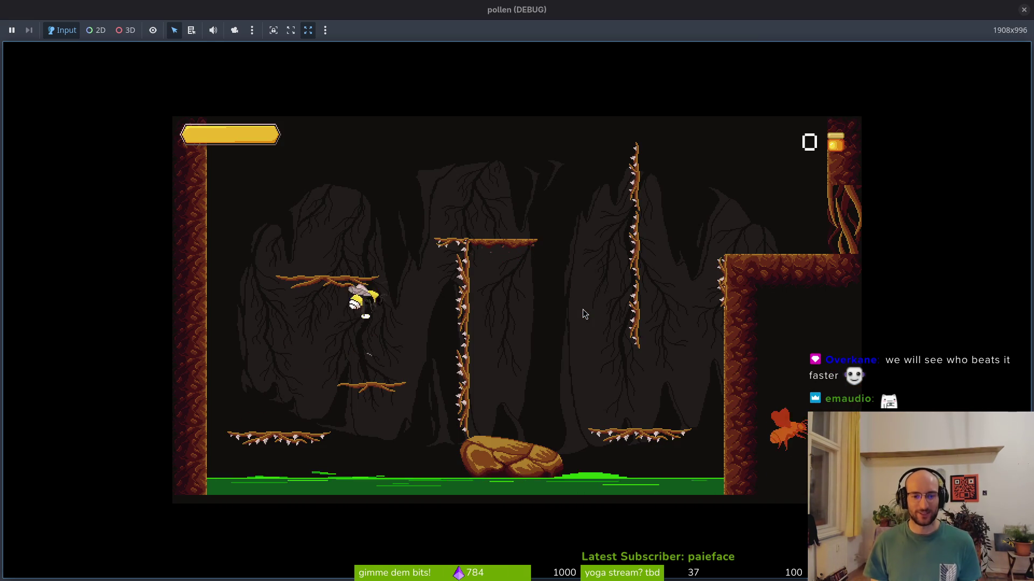
key(Right)
key(Up)
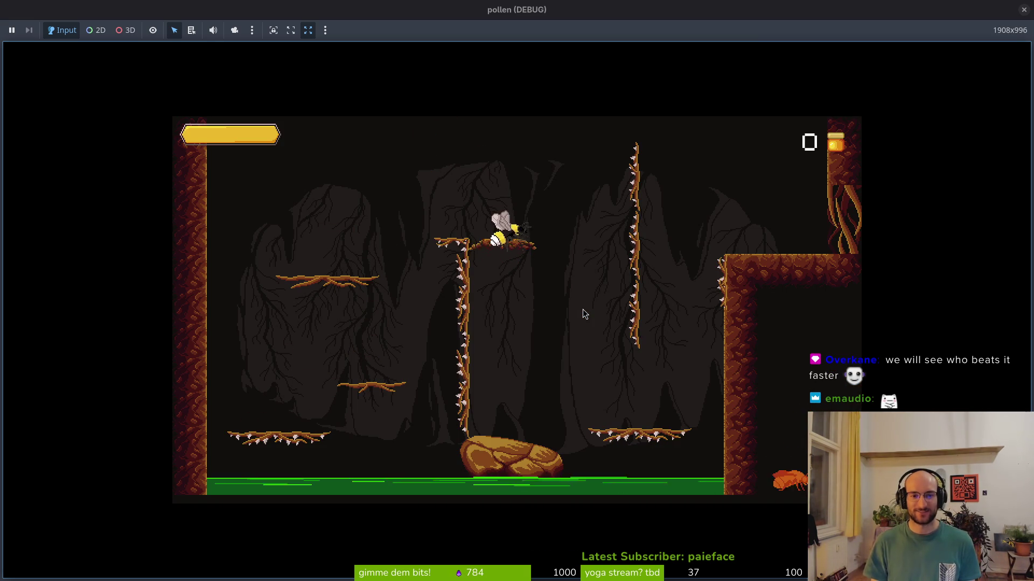
key(Right)
key(Up)
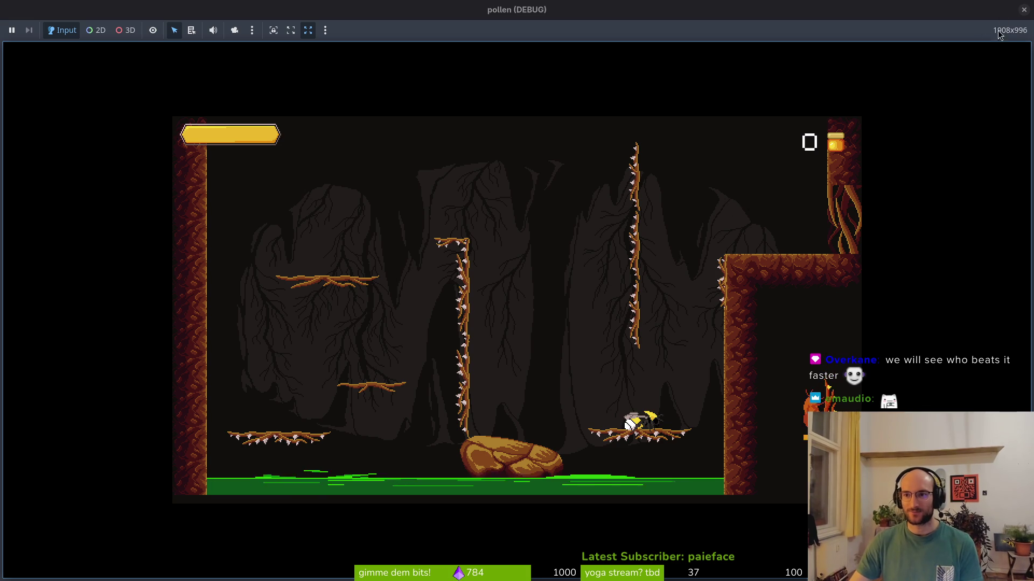
key(Right)
key(Up)
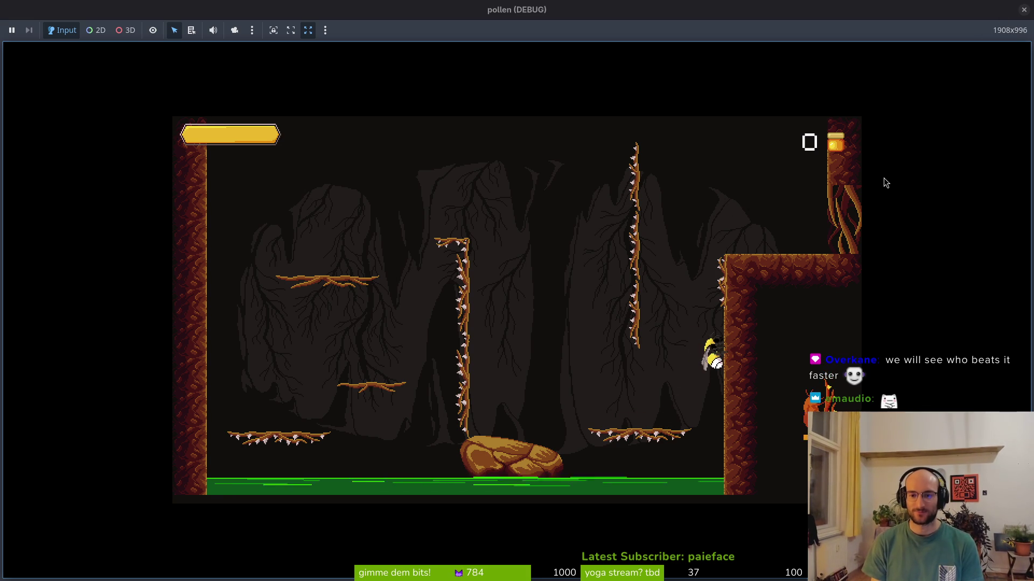
key(Up)
key(Right)
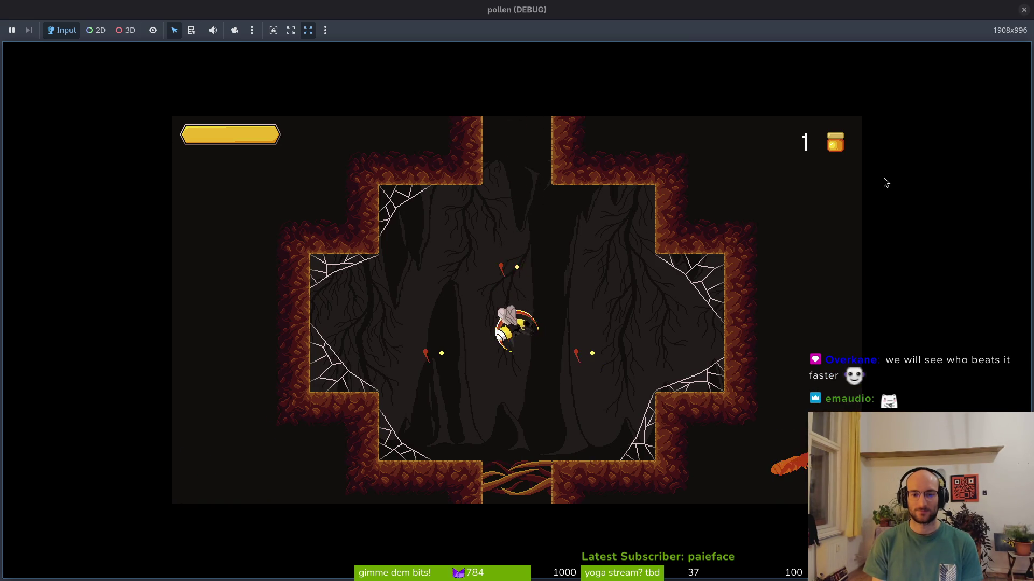
Step: Dodge and attack the wasps through the cave rooms until reaching the level select room
key(Up)
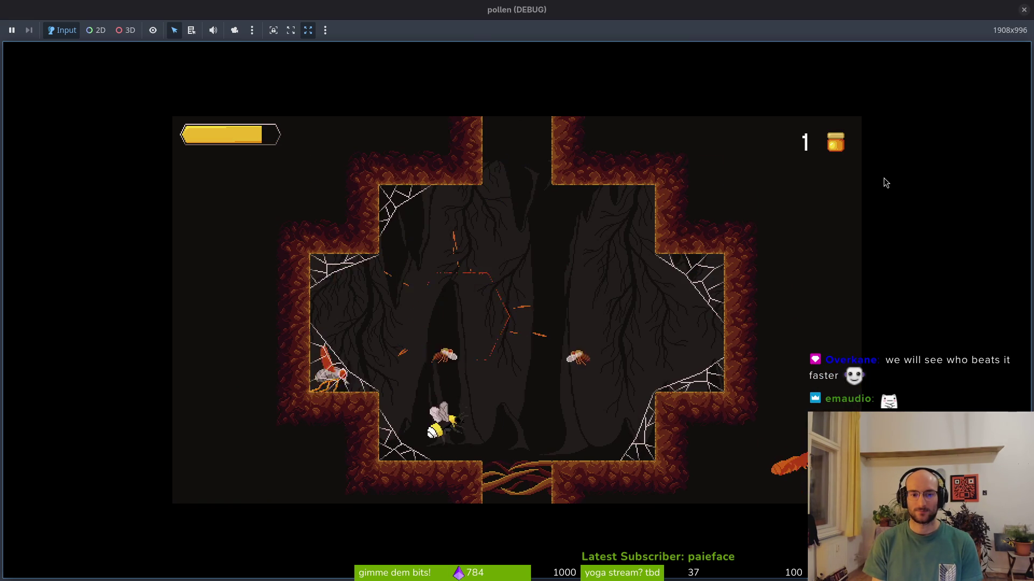
key(Up)
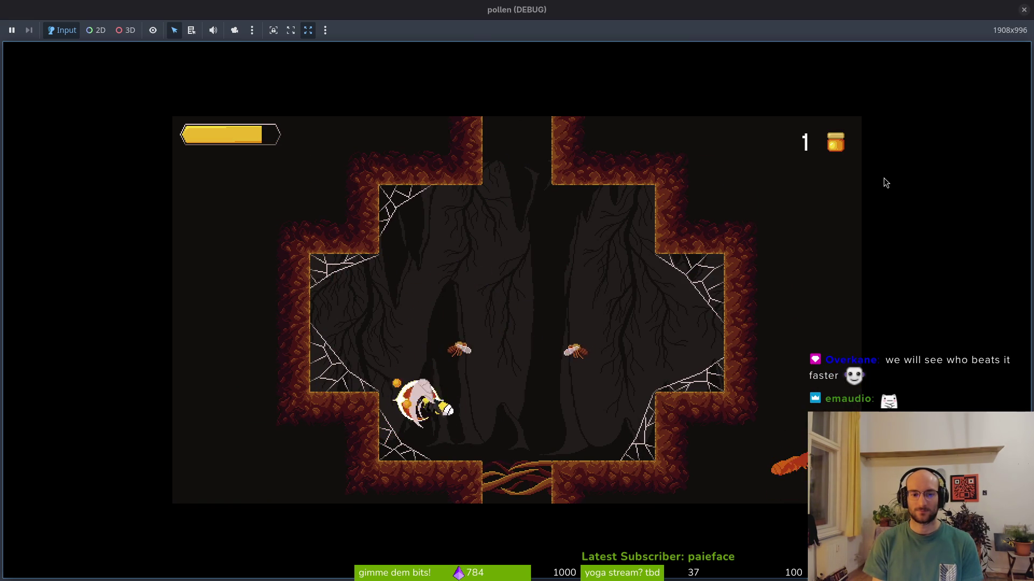
key(Up)
key(Up)
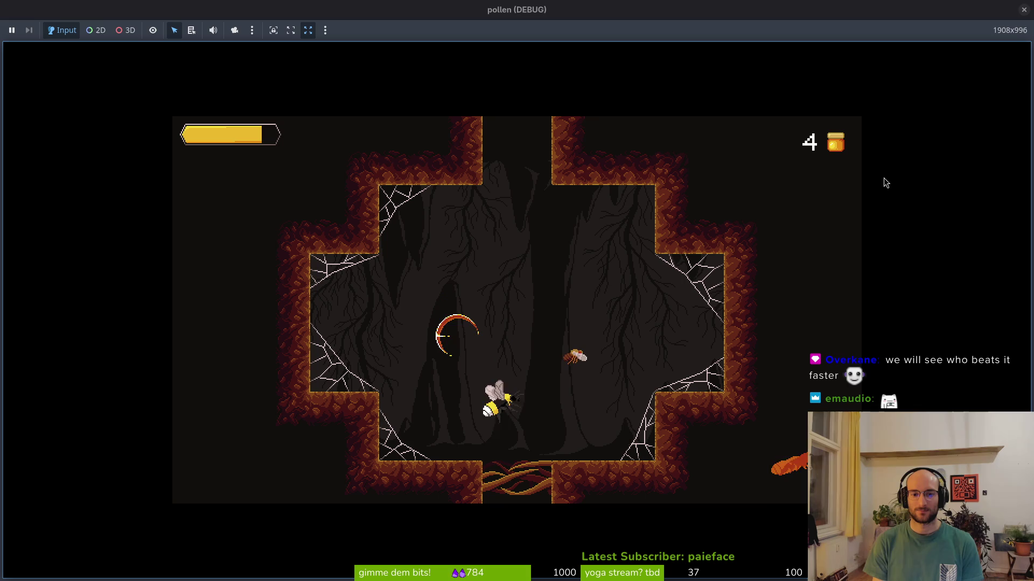
key(Down)
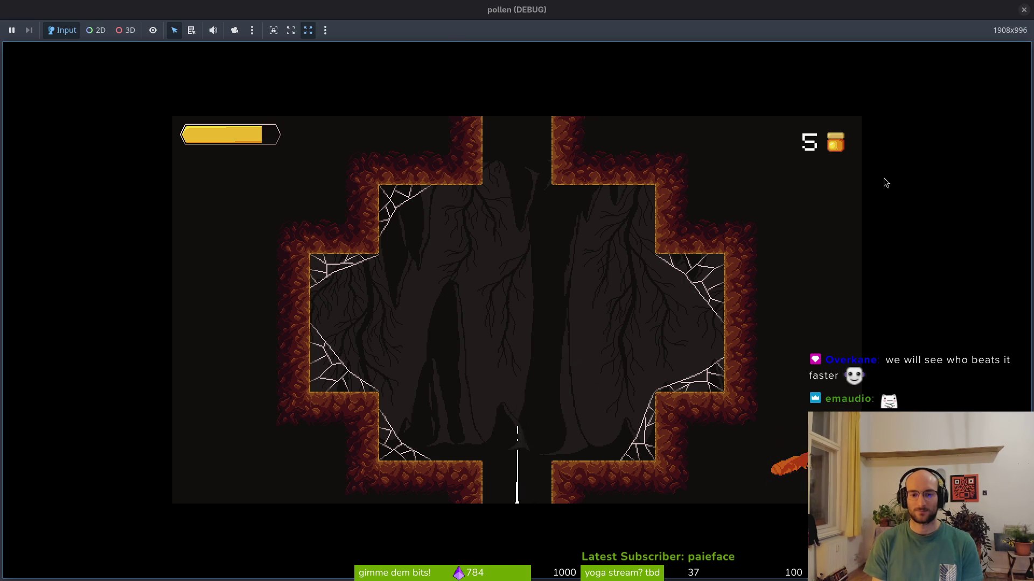
key(Up)
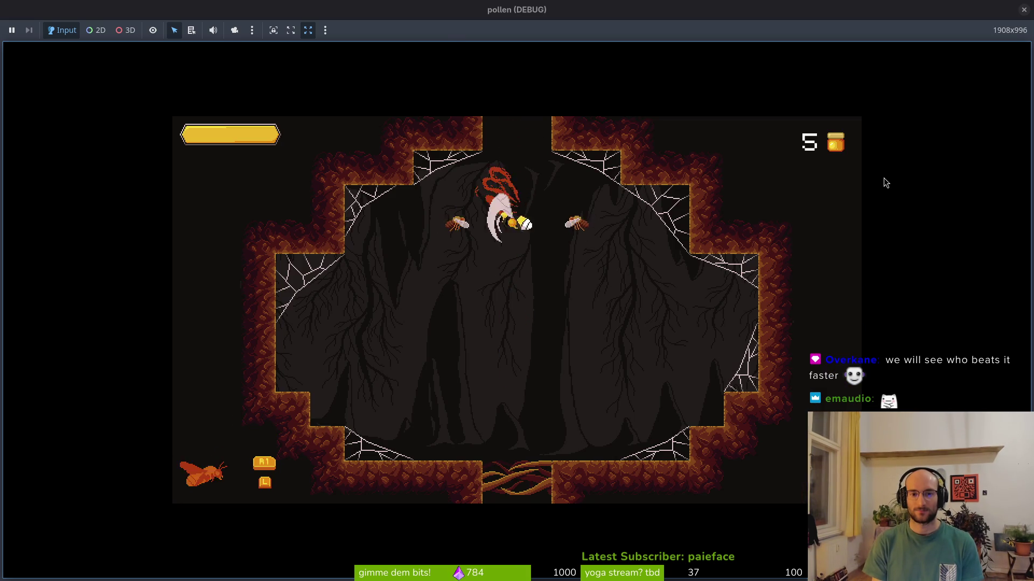
key(Up)
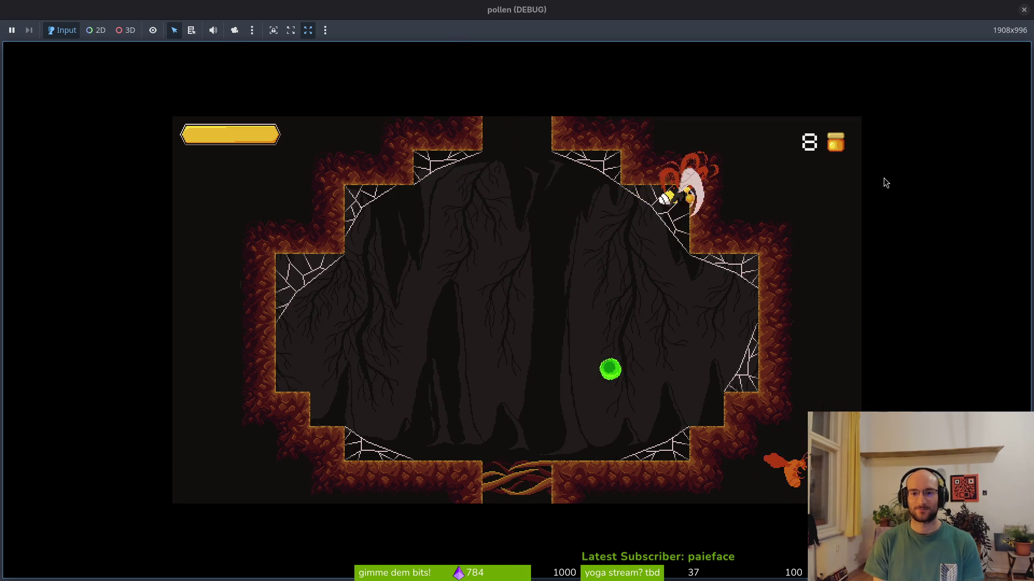
key(Down)
key(Down)
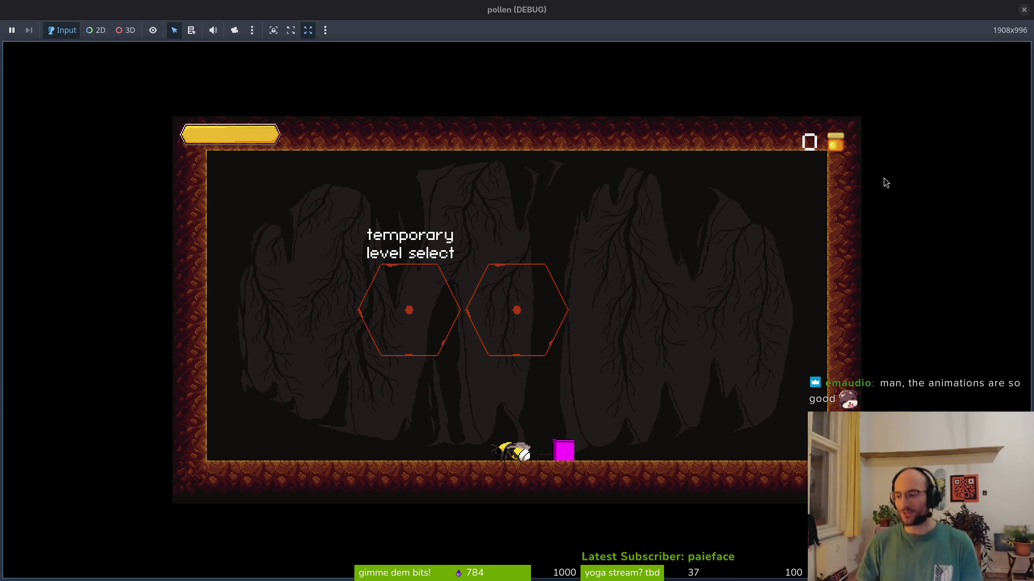
Step: View the skill tree at the magenta block, close it, and enter the right level-select hexagon
key(d)
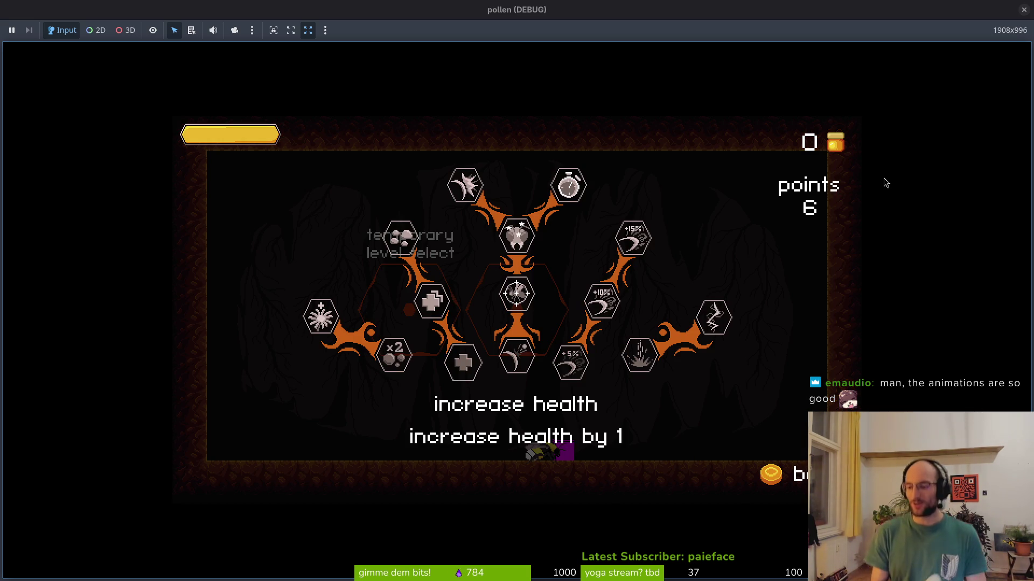
key(a)
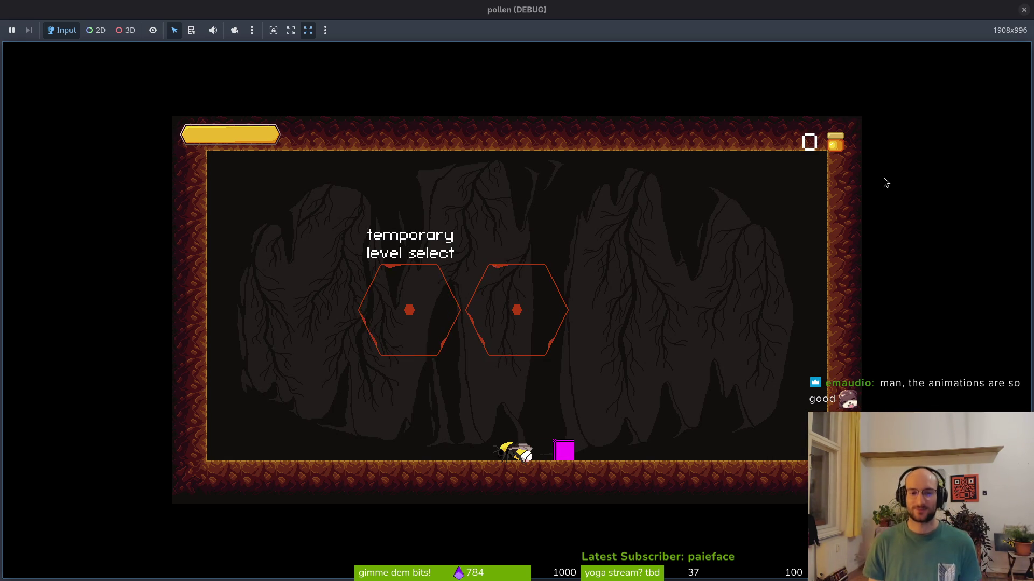
key(w)
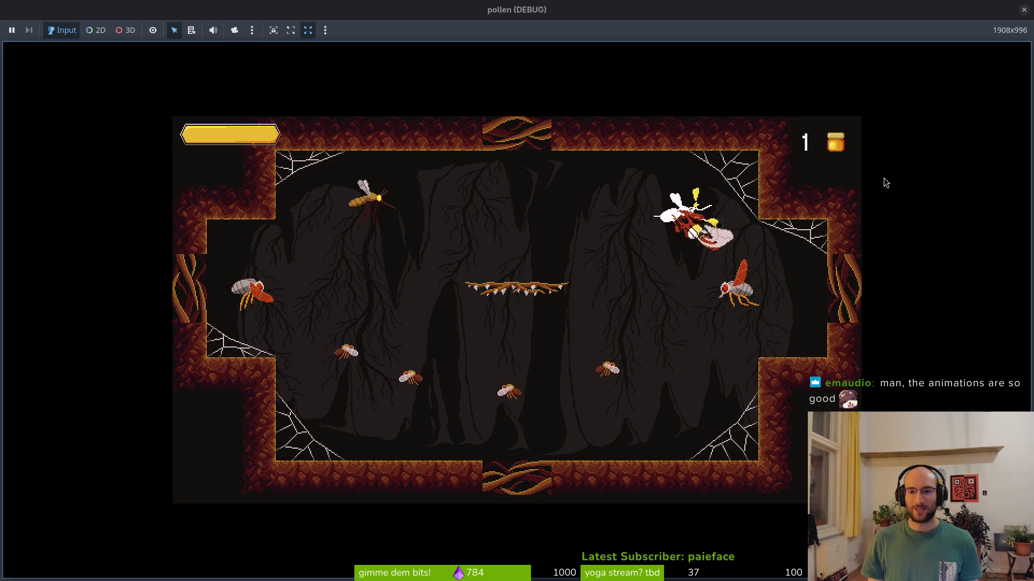
Step: Dash and attack through the first wave of enemies in the cave room
key(w)
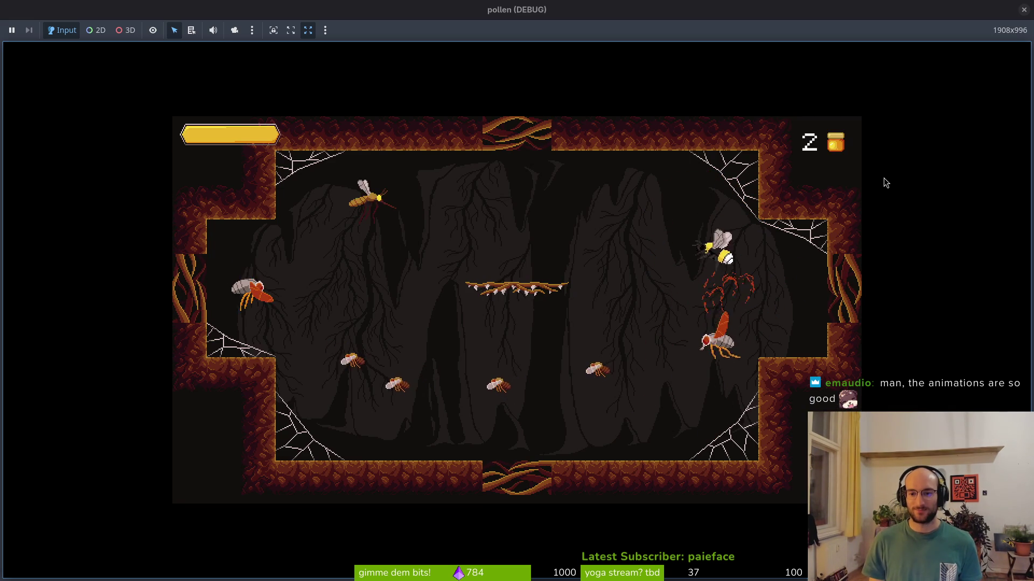
key(s)
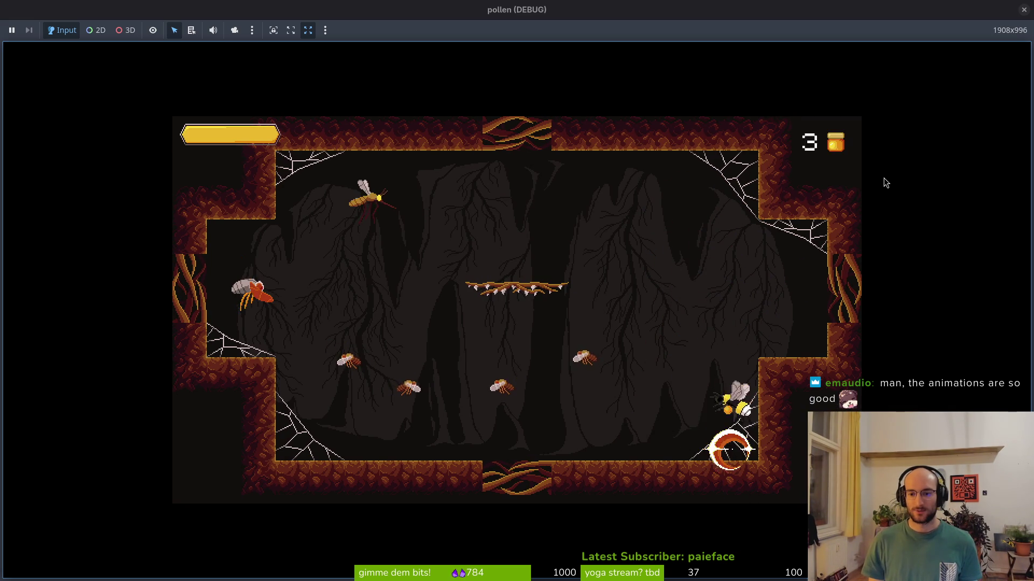
key(a)
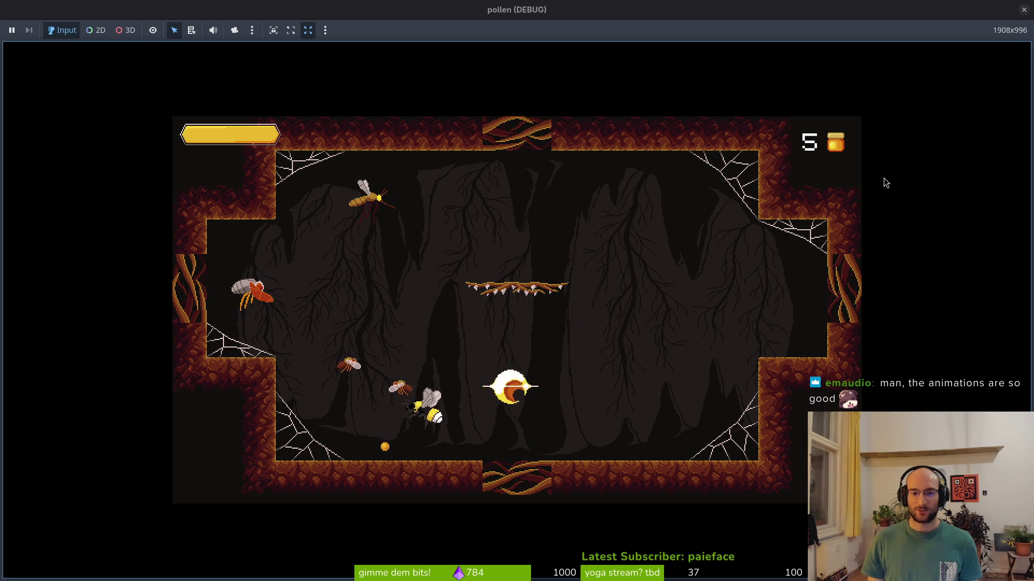
key(a)
key(s)
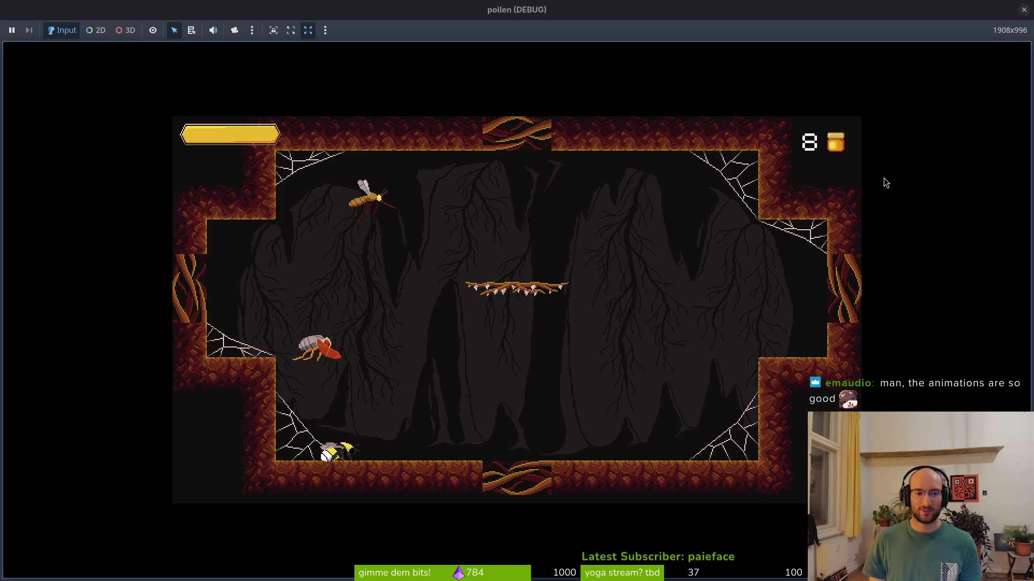
key(w)
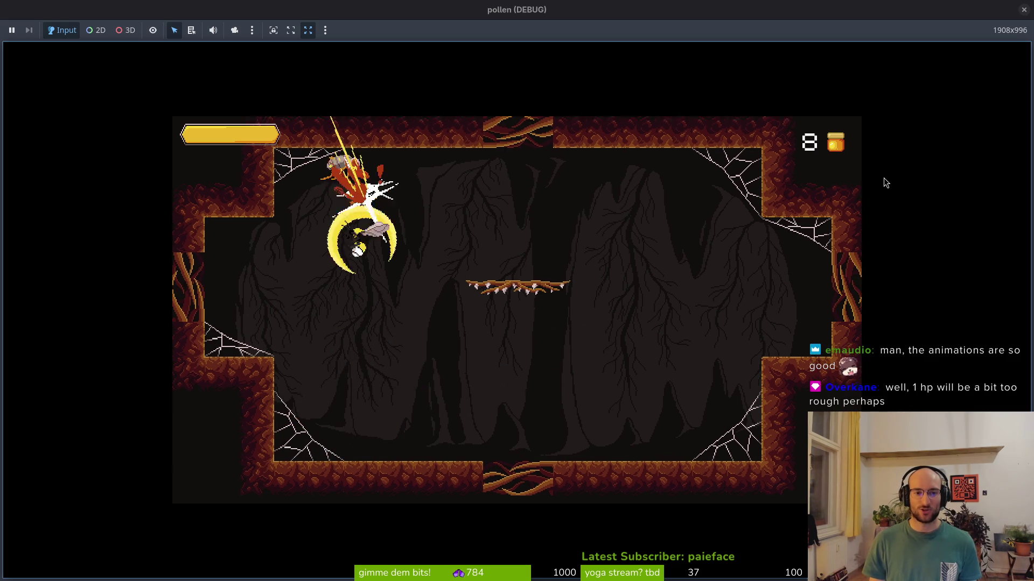
key(w)
key(d)
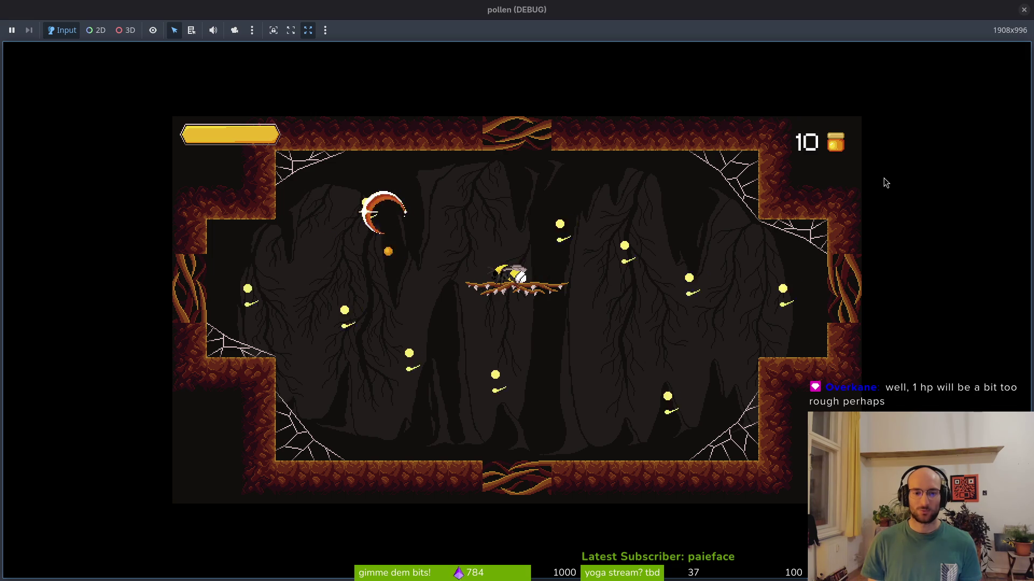
Step: Clear the remaining enemies with a big flash attack and exit through the left opening
key(w)
key(d)
key(a)
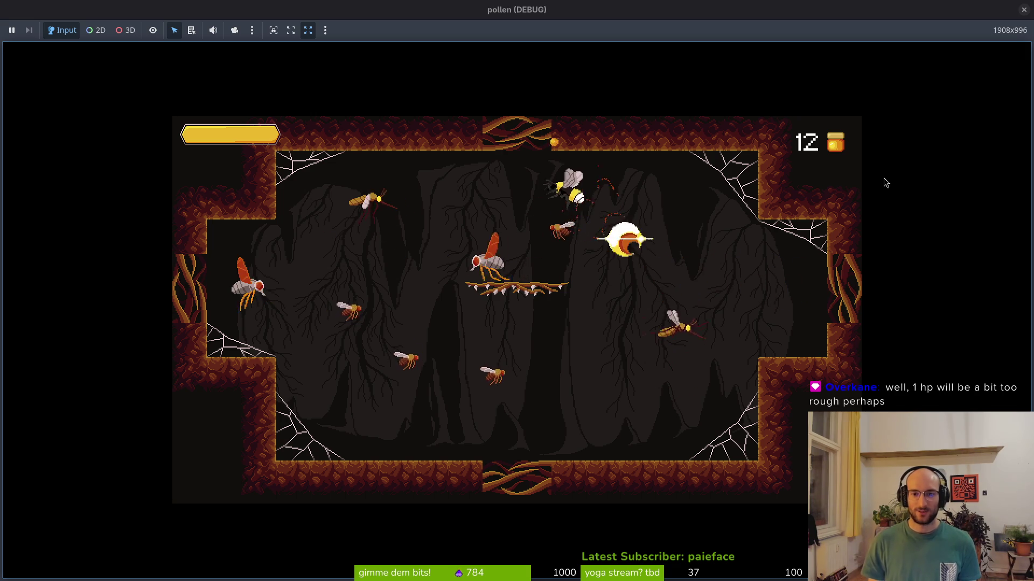
key(a)
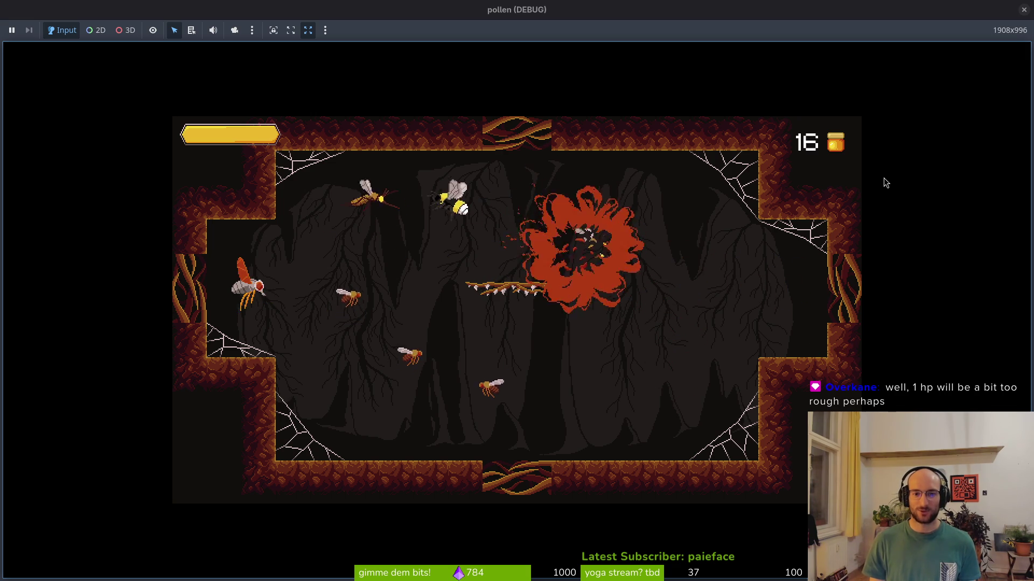
key(s)
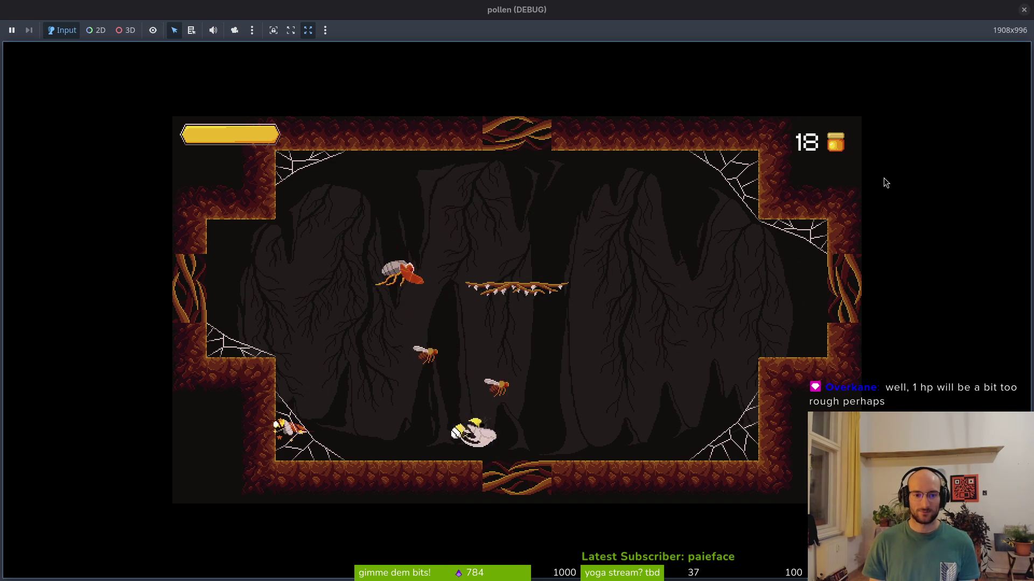
key(w)
key(d)
key(d)
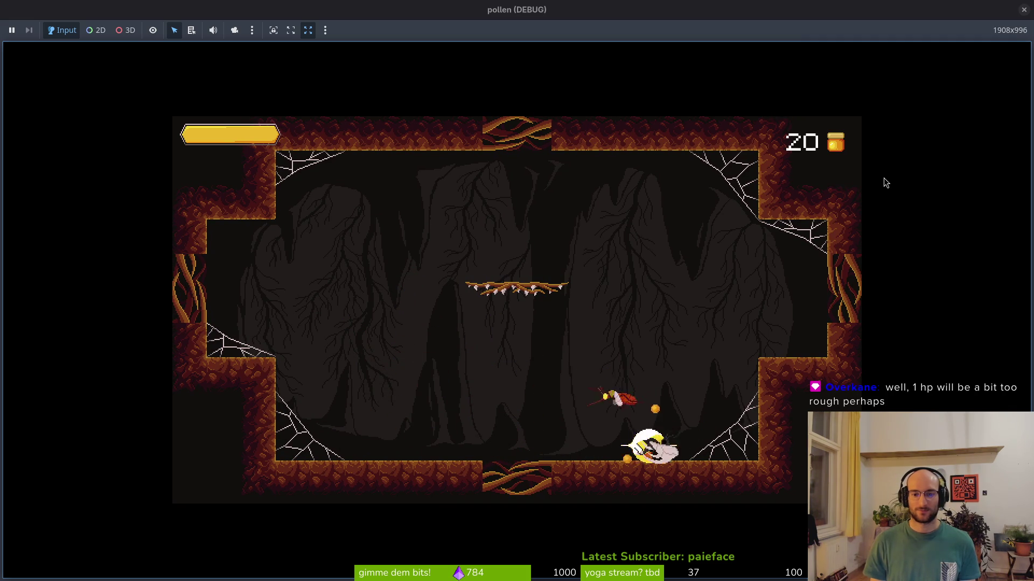
key(w)
key(w)
key(a)
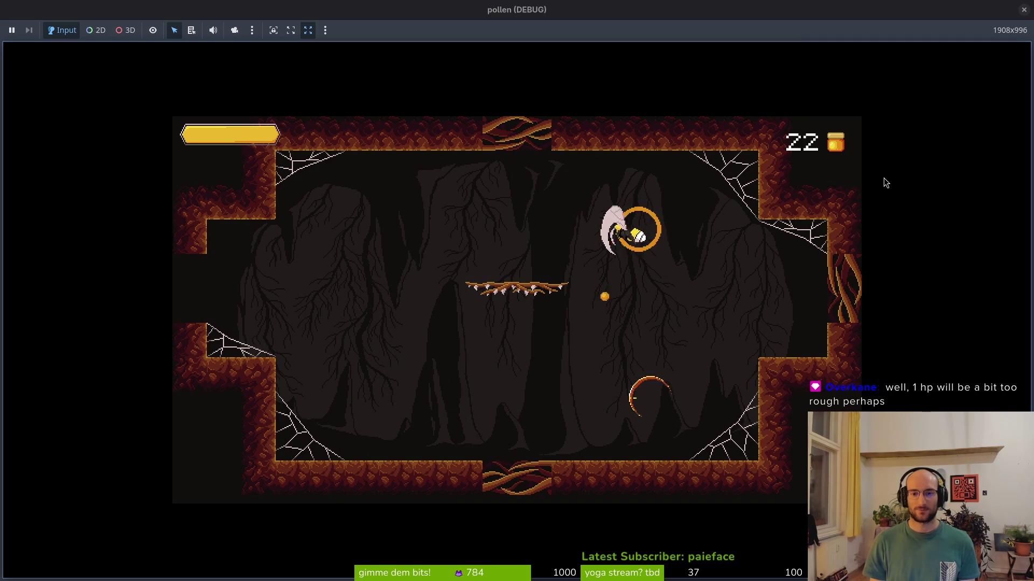
key(a)
Step: Fight the wasps in the new room, raising the pollen counter to 33
key(s)
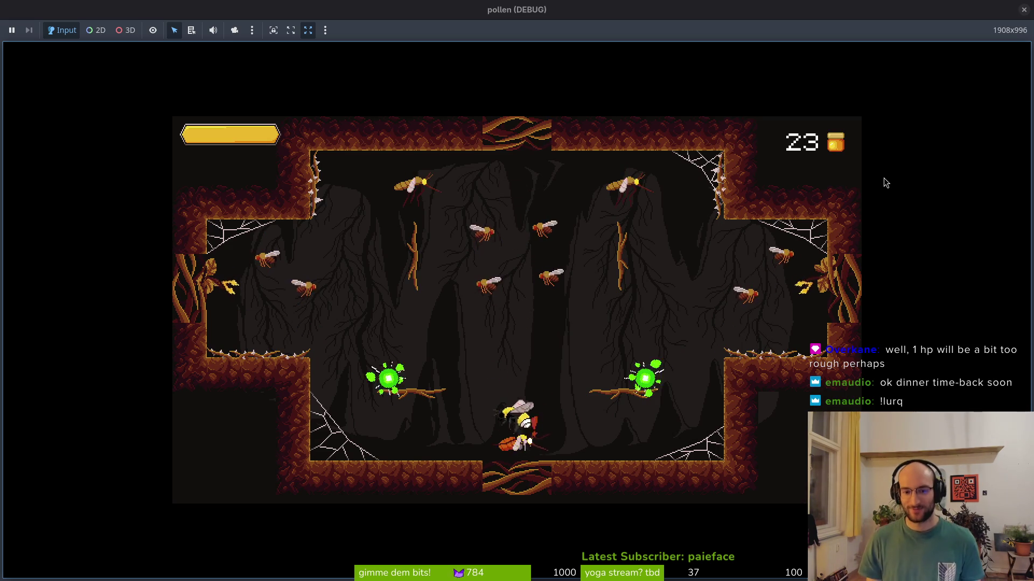
key(w)
key(w)
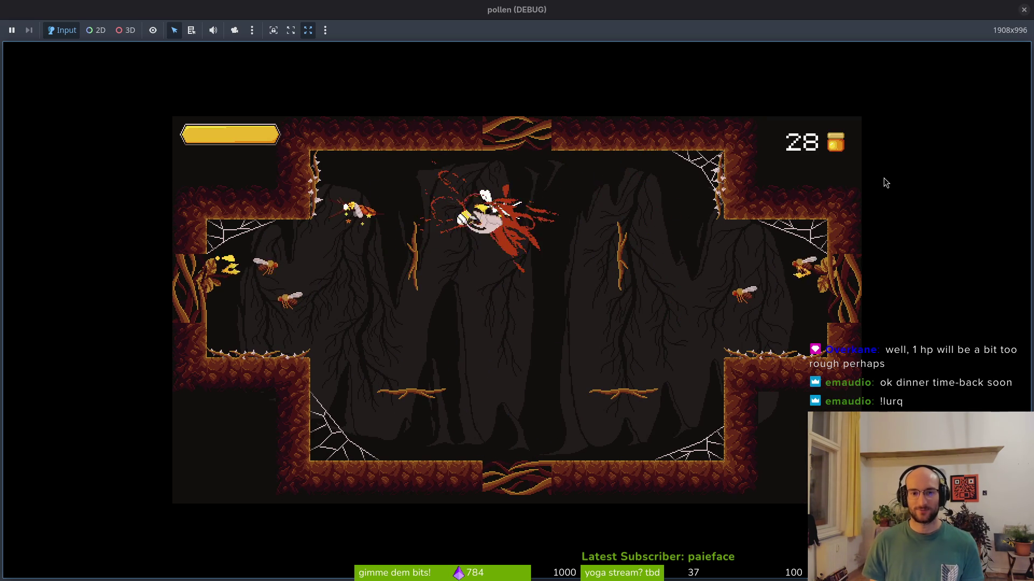
key(d)
key(s)
key(w)
key(d)
key(d)
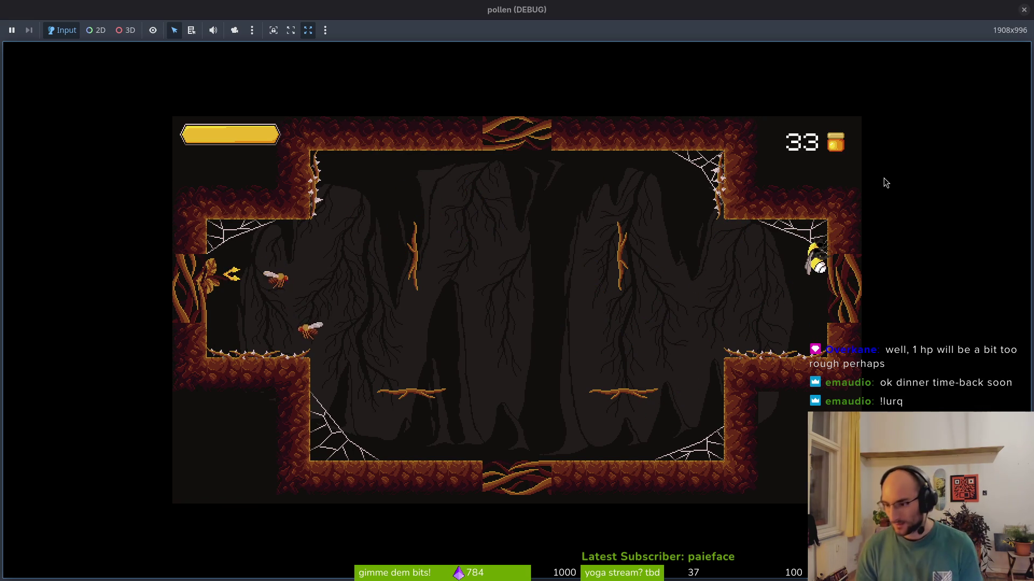
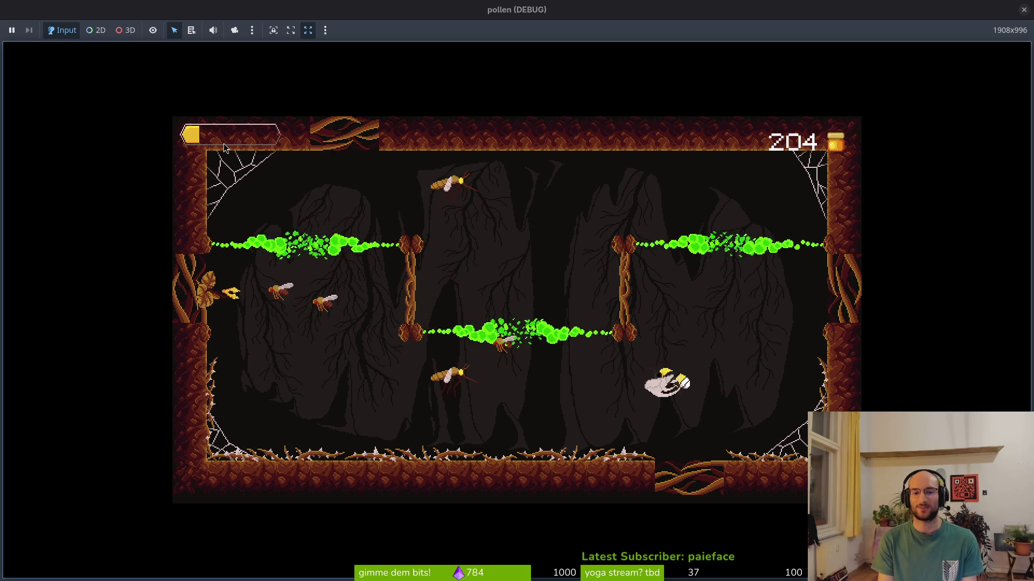
Step: Slash the remaining mosquitoes and burst the beetle to clear the green-vine room at 209 honey
key(space)
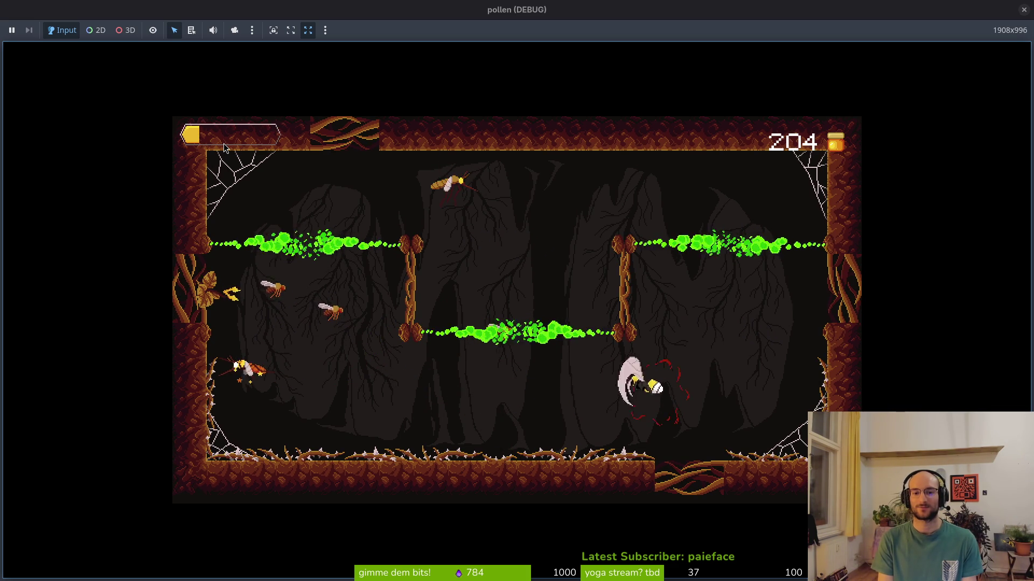
key(space)
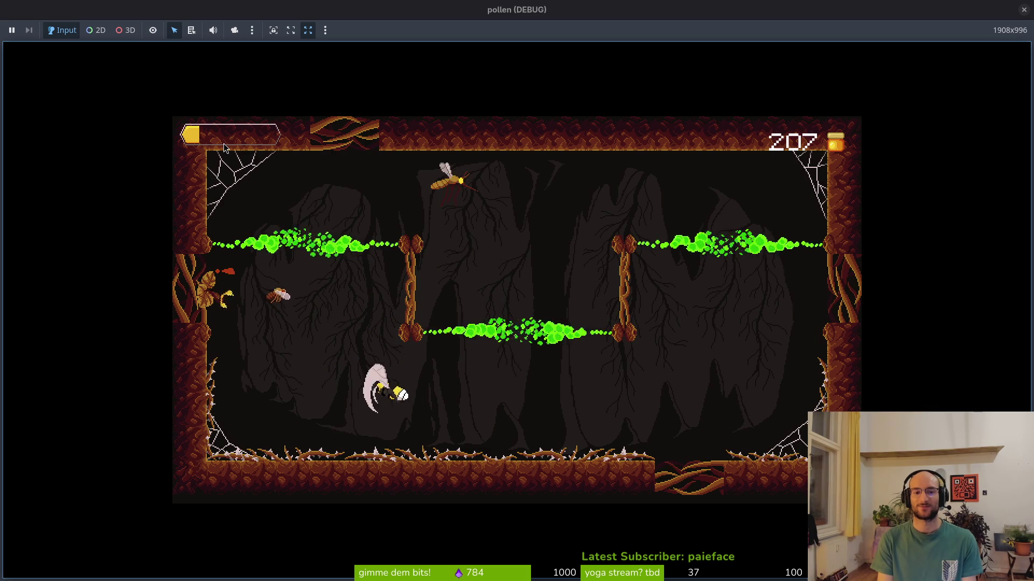
key(space)
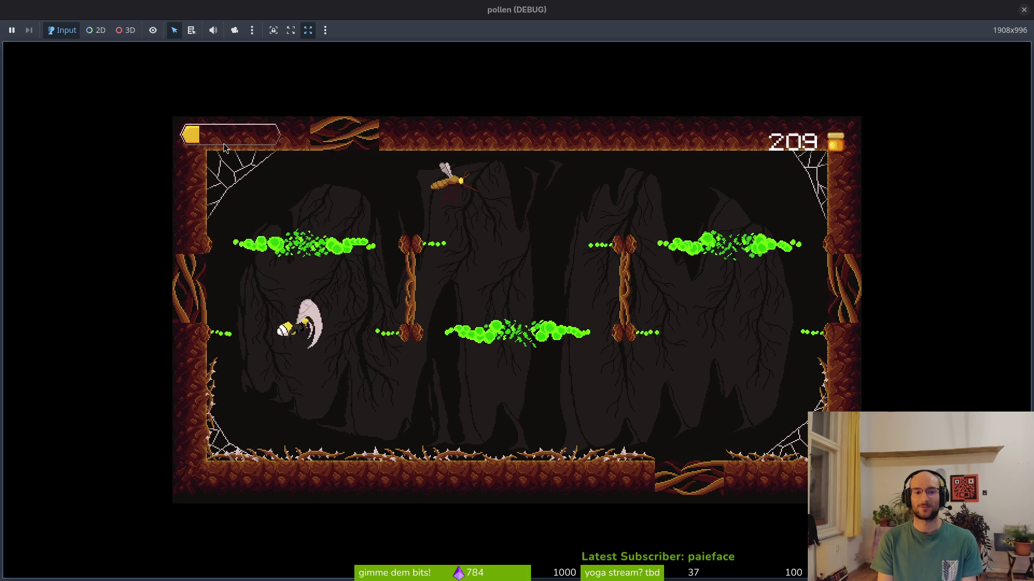
key(space)
key(space)
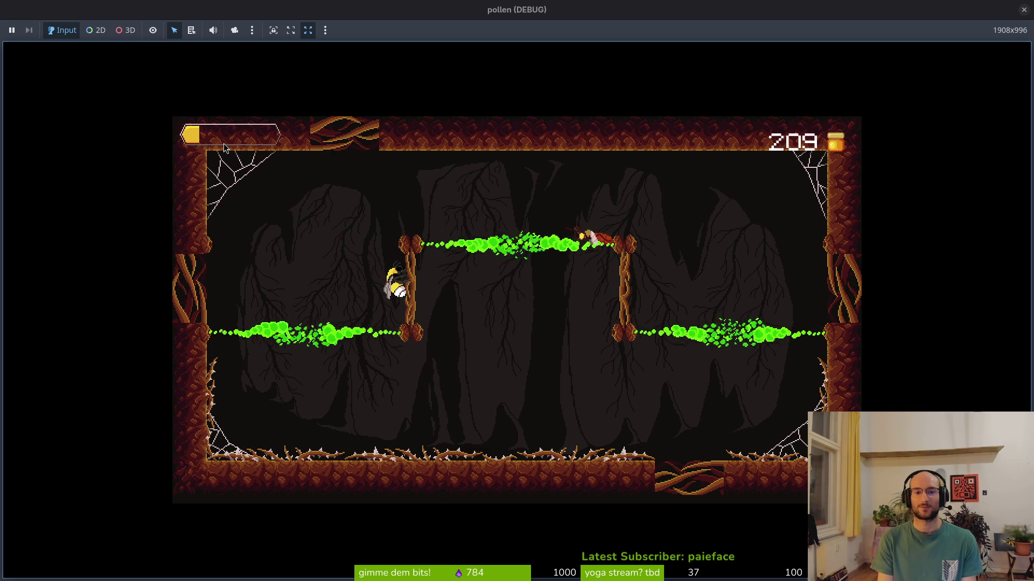
key(space)
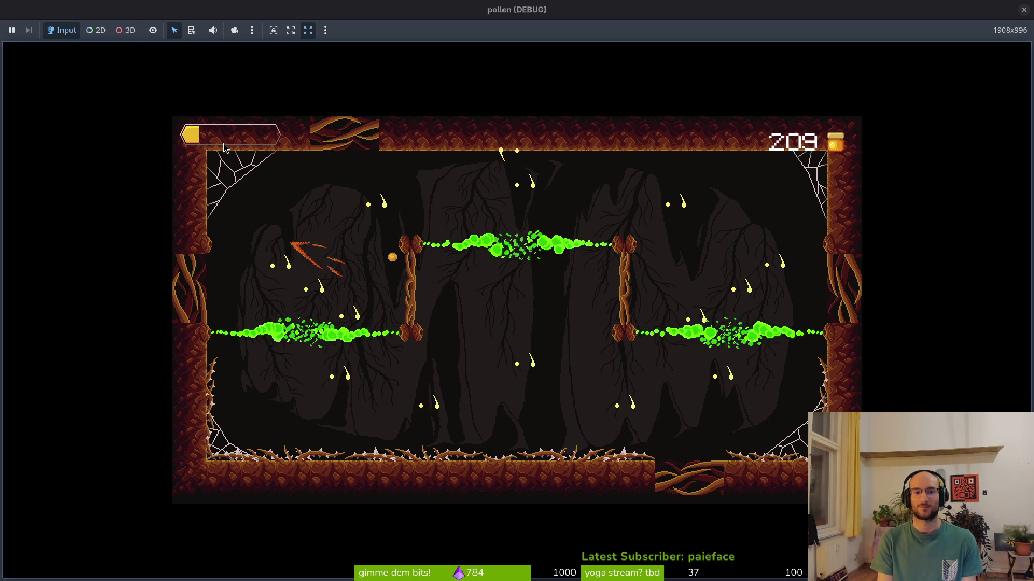
Step: Fly the bee into the right hexagon portal to load a new mosquito cave level
key(space)
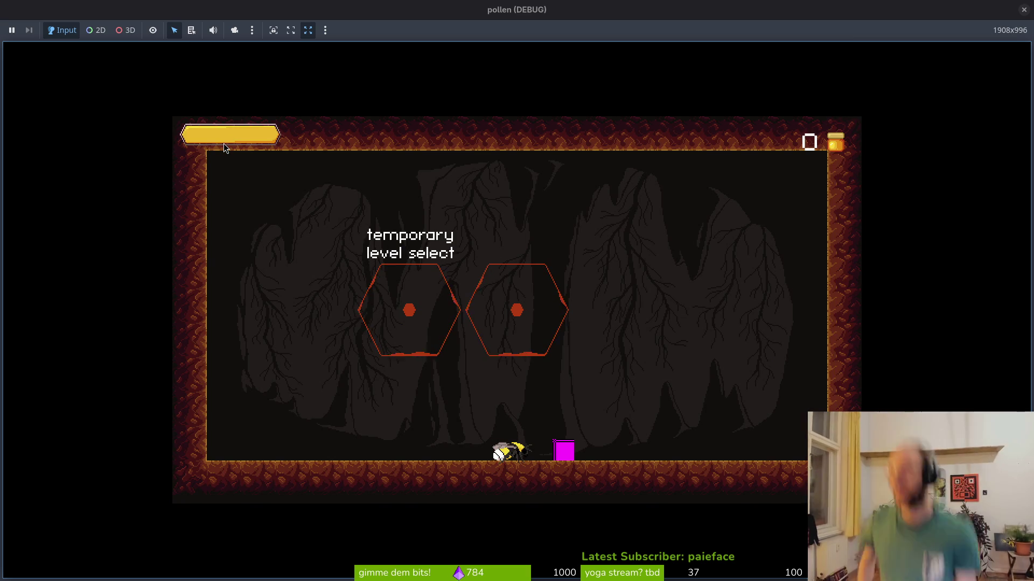
key(Up)
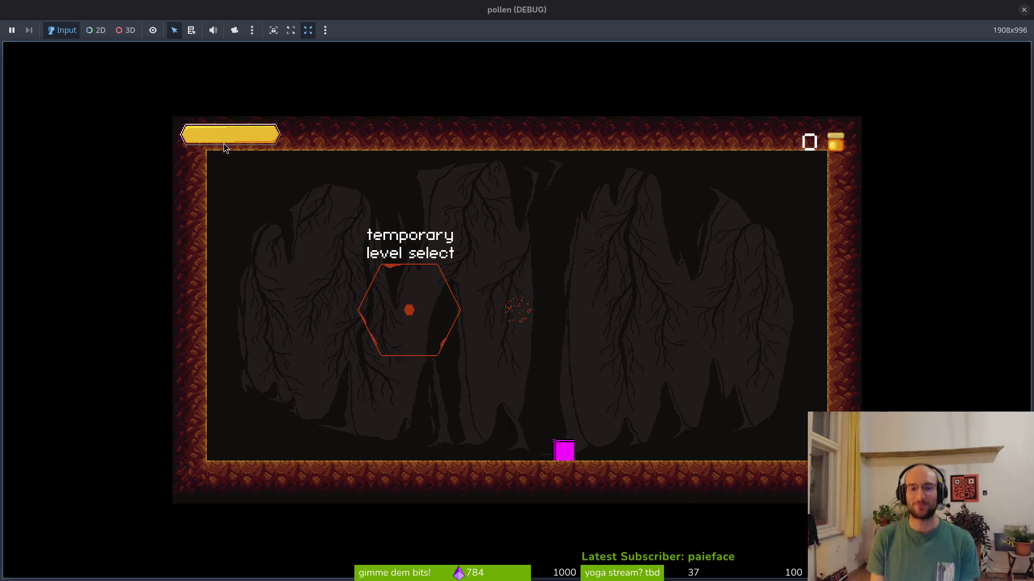
key(Right)
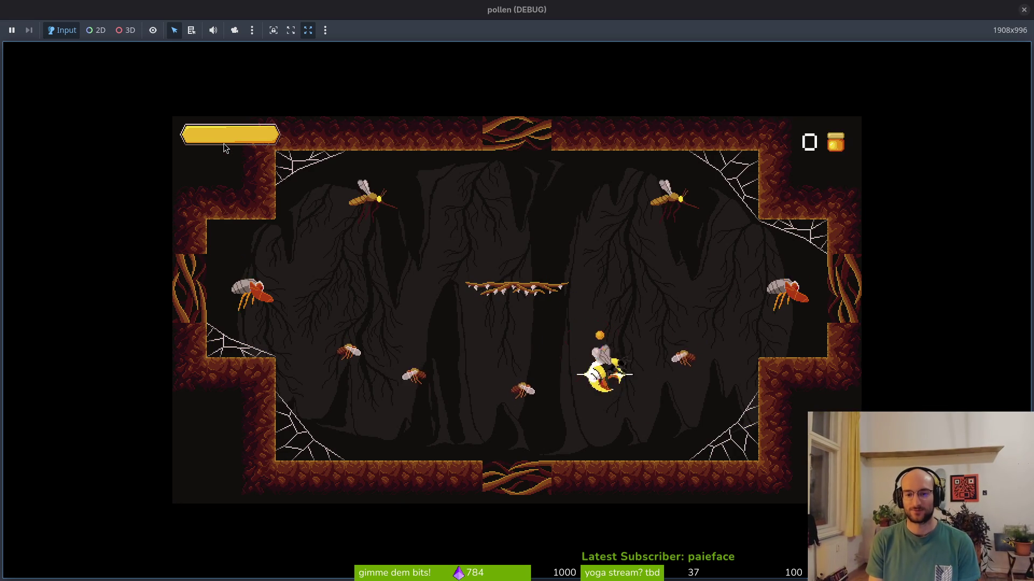
Step: Dive and circle the spiked cave, slashing mosquitoes and wasps near the floor
key(Down)
key(Left)
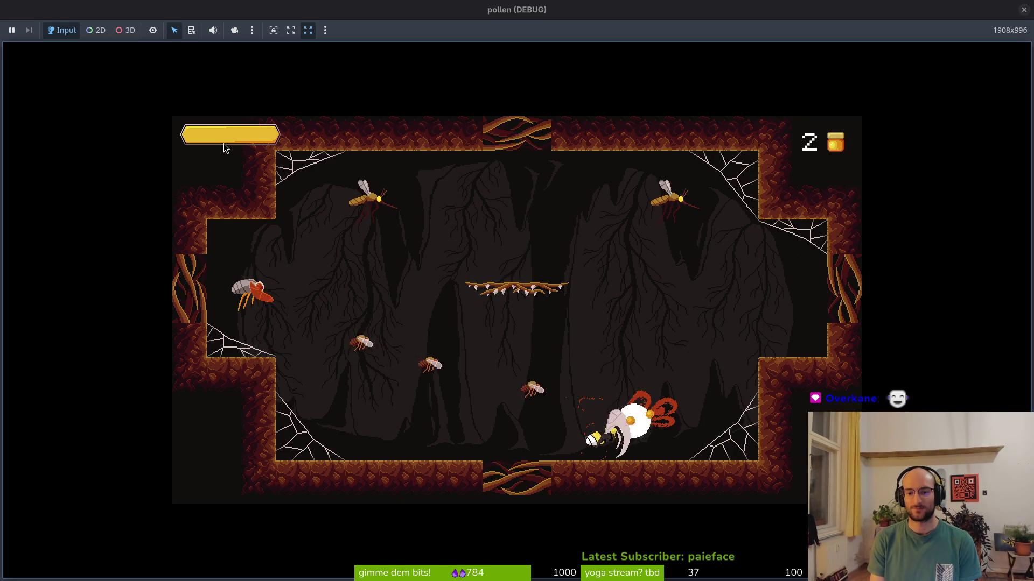
key(Down)
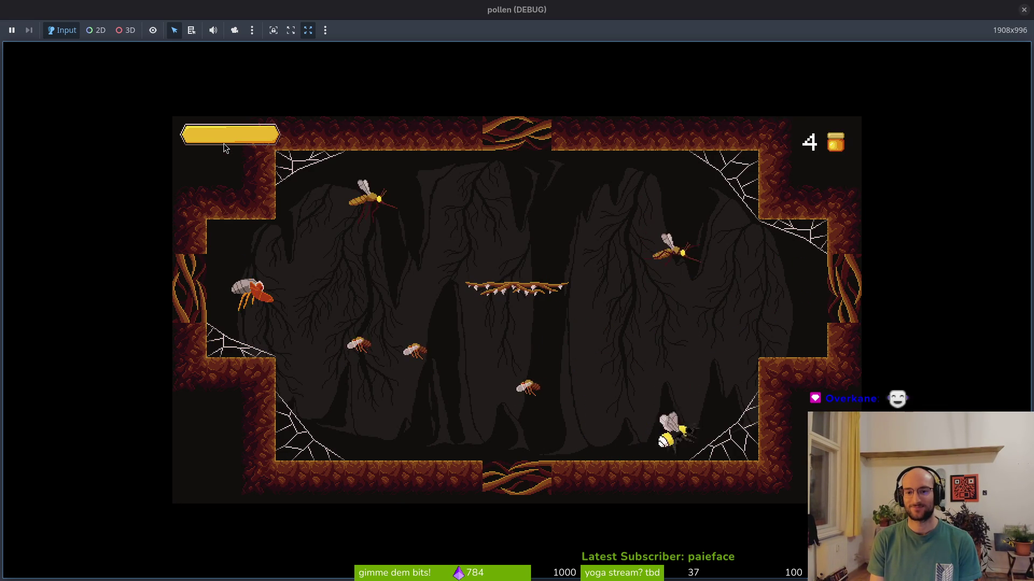
key(Left)
key(Left)
key(Left)
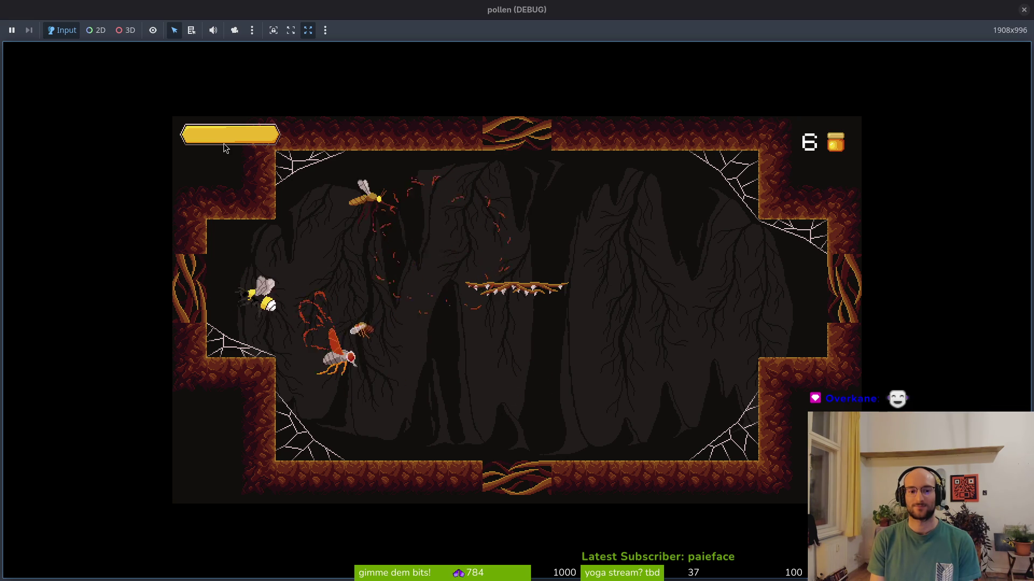
key(Up)
key(Down)
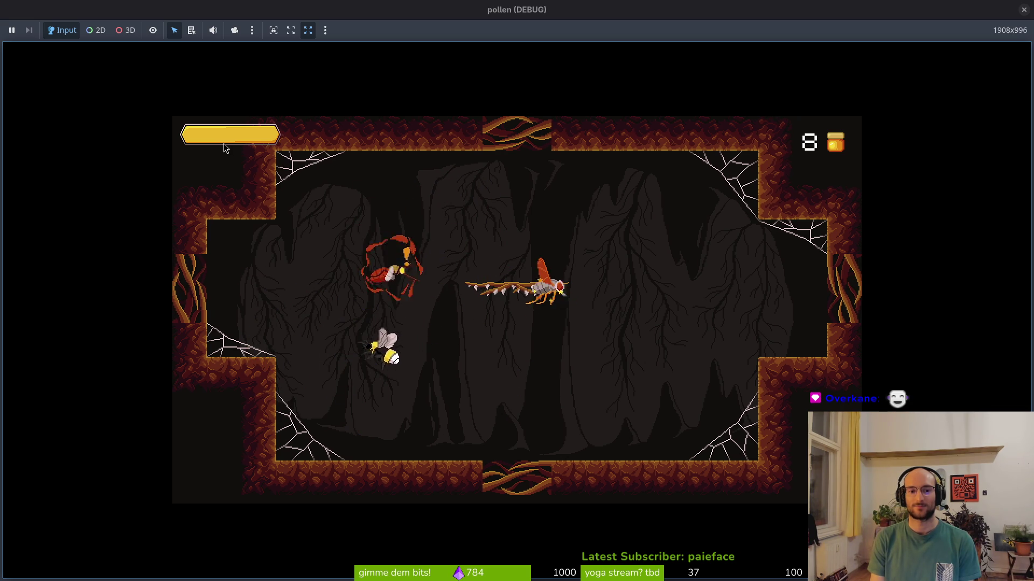
key(Right)
key(Up)
key(Left)
Step: Dash through the last enemies, then leave through the left exit
key(Up)
key(Down)
key(Right)
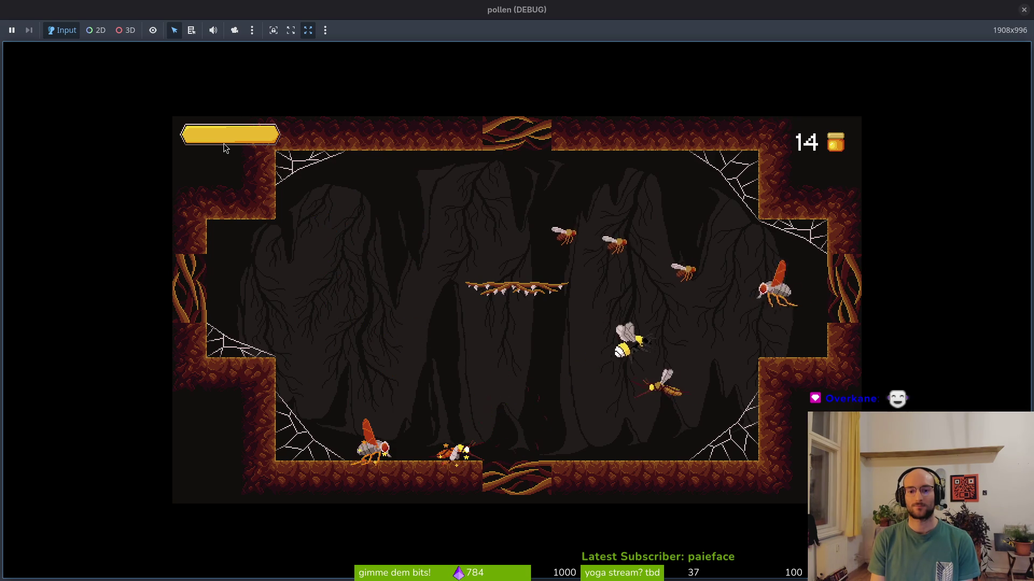
key(Up)
key(Down)
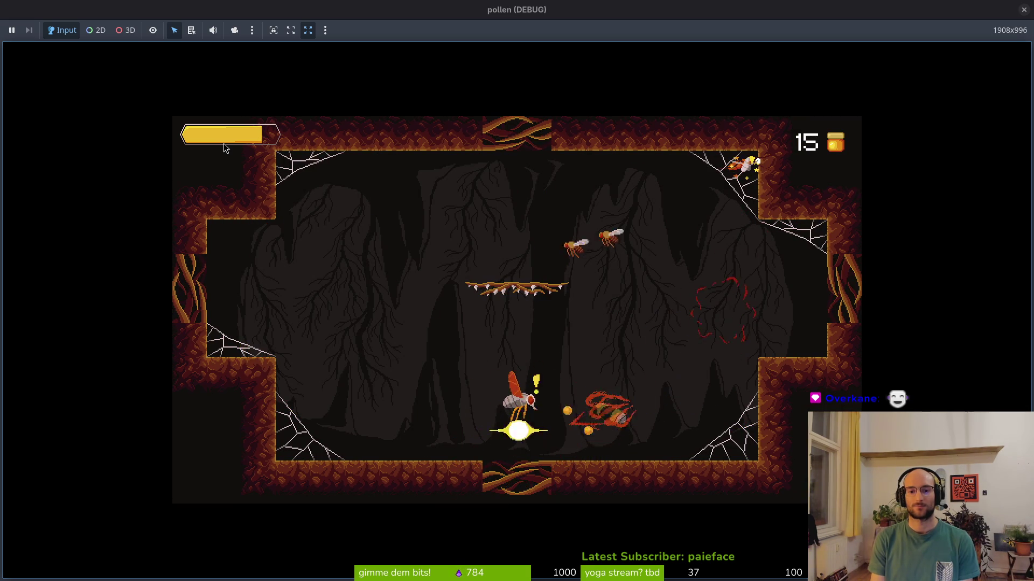
key(Up)
key(Right)
key(Left)
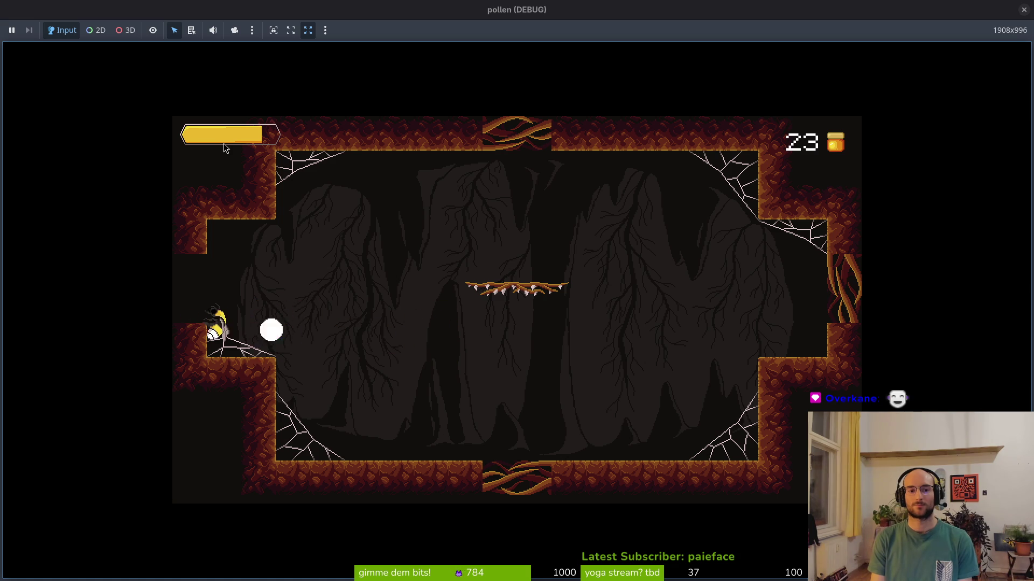
key(Left)
Step: Rise into the new room and slash the wasps up top and the green enemy
key(Up)
key(Up)
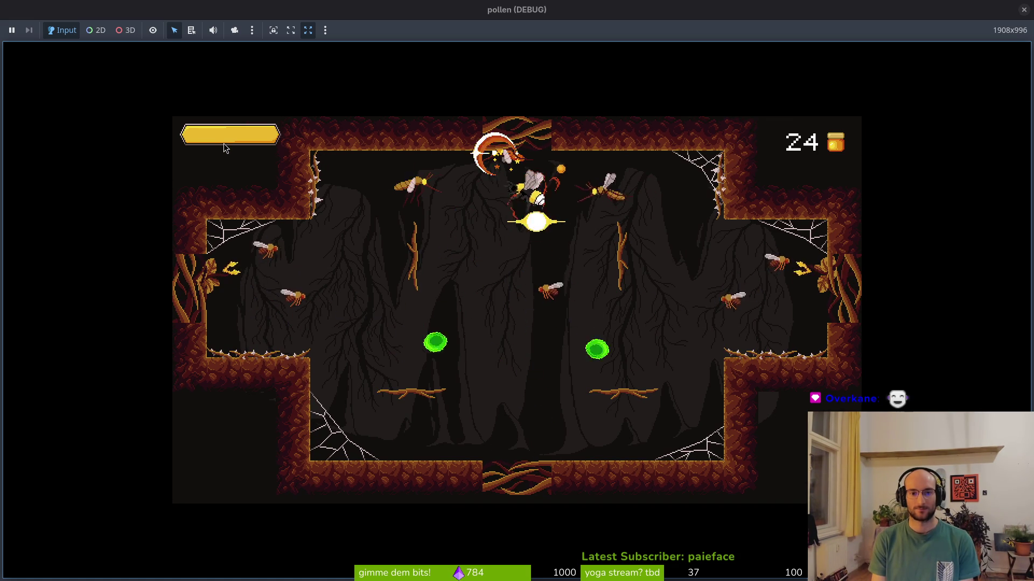
key(Right)
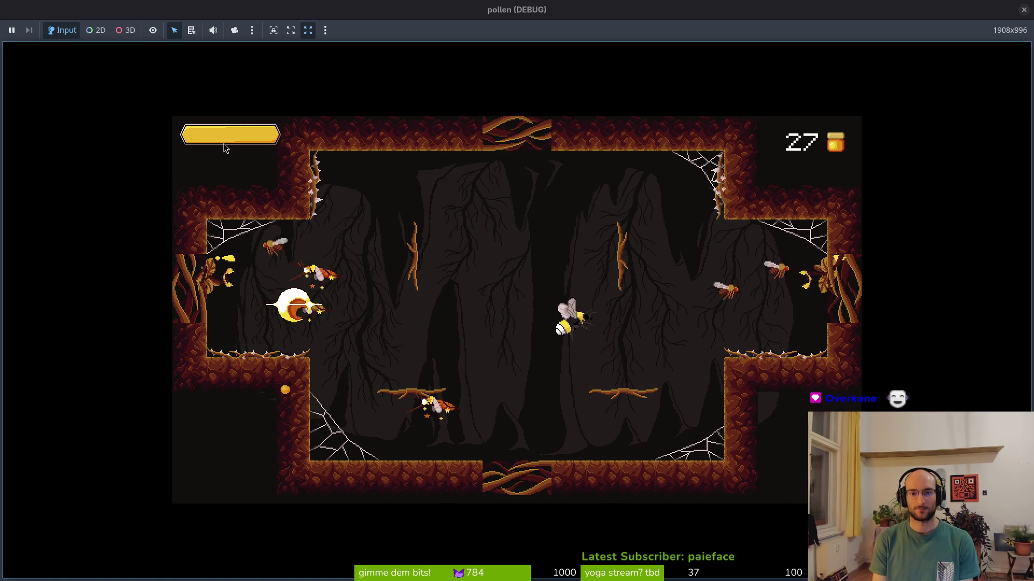
key(Right)
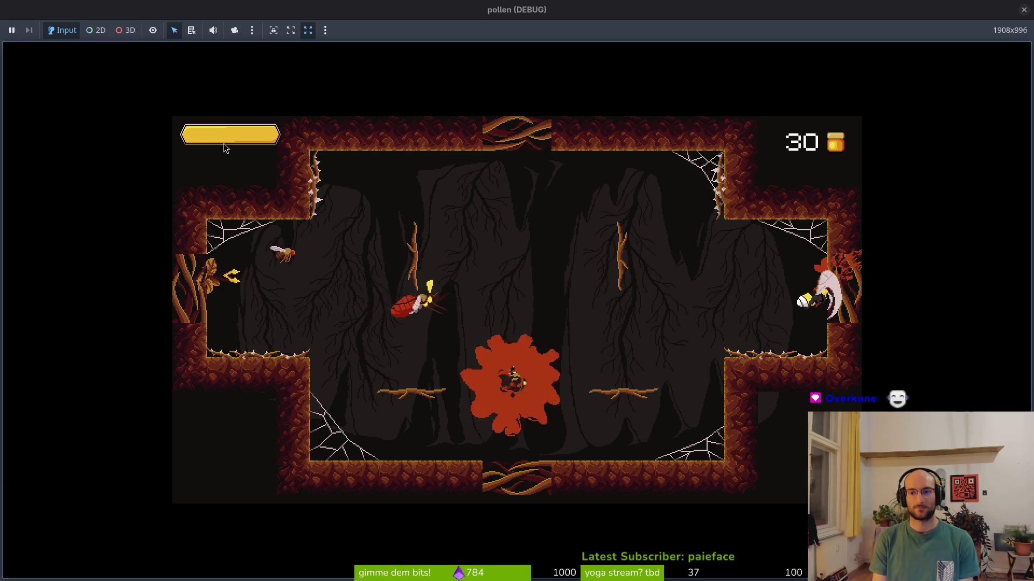
key(Left)
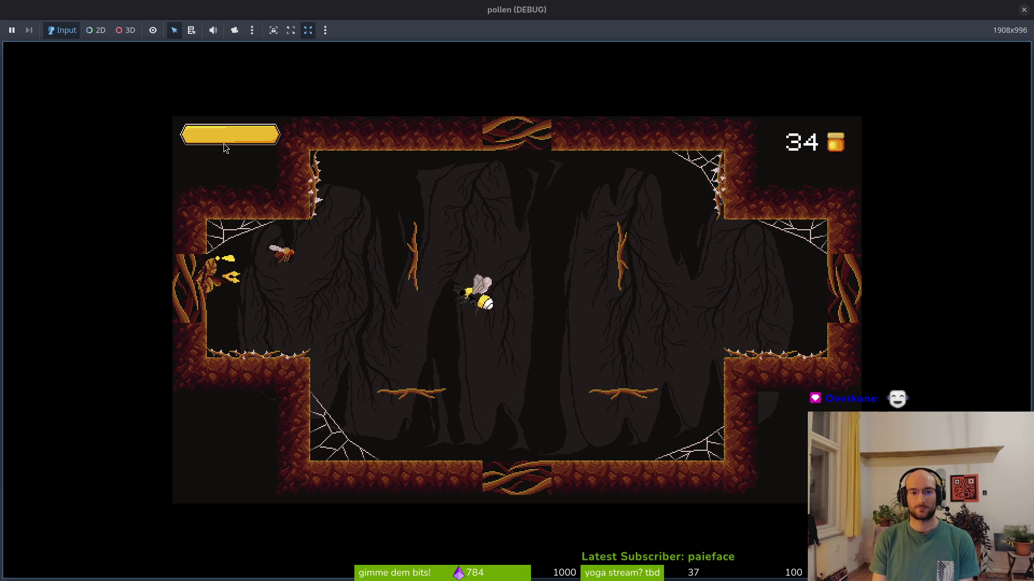
key(Left)
key(Left)
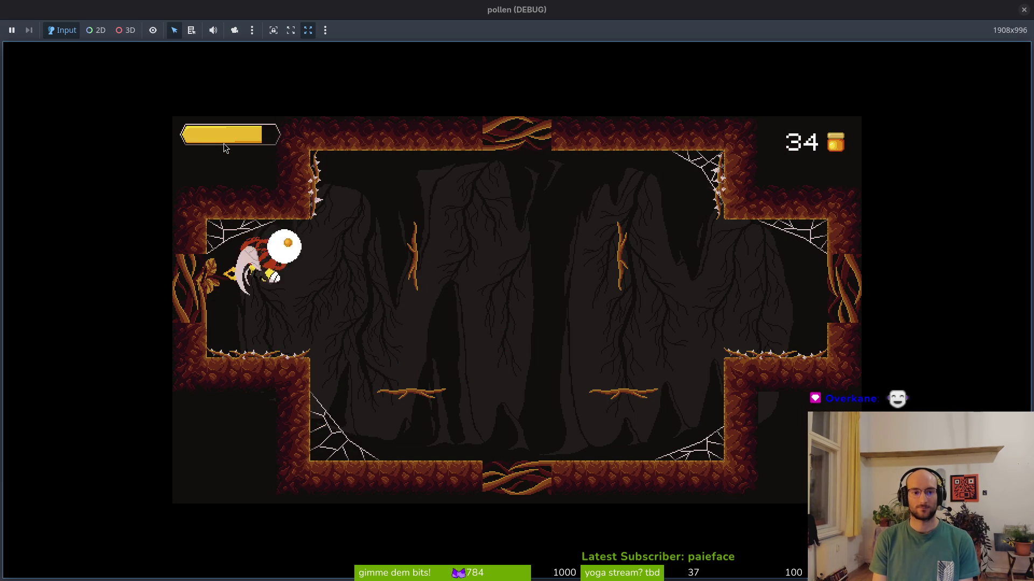
Step: Clear the remaining wasps around the ledge and centre, bringing honey to 50
key(Right)
key(Down)
key(Up)
key(Right)
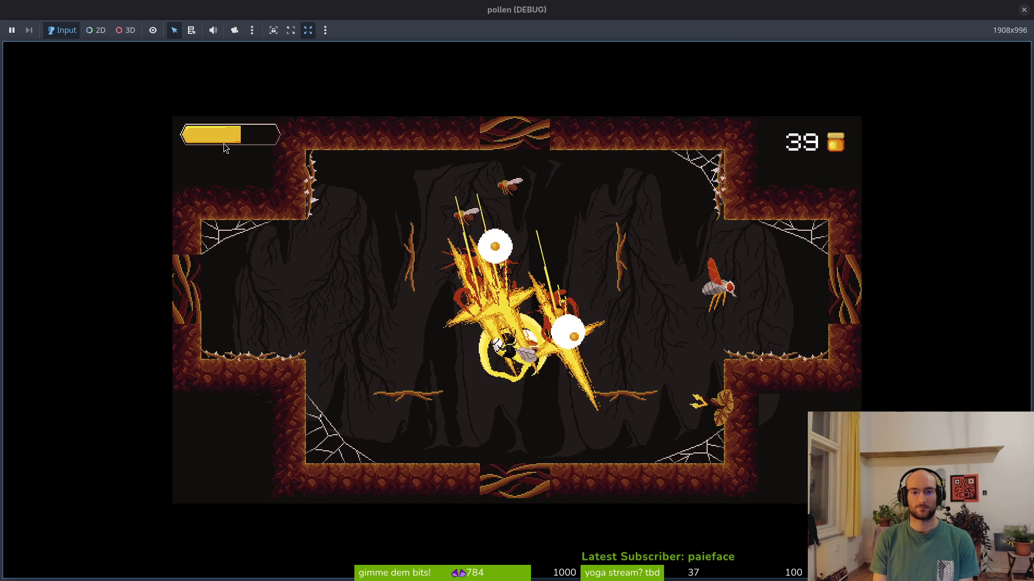
key(Down)
key(Right)
key(Right)
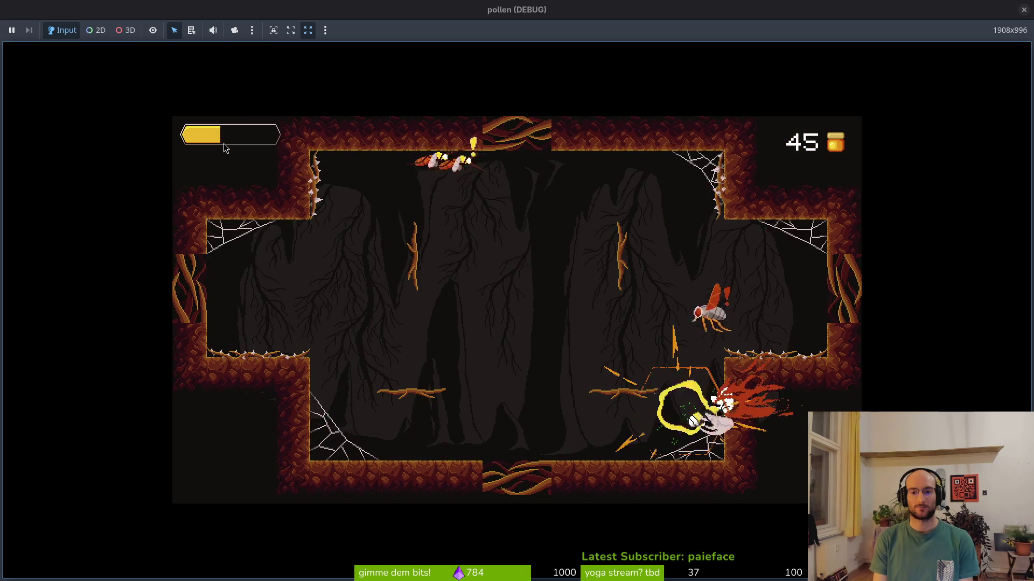
key(Up)
key(Left)
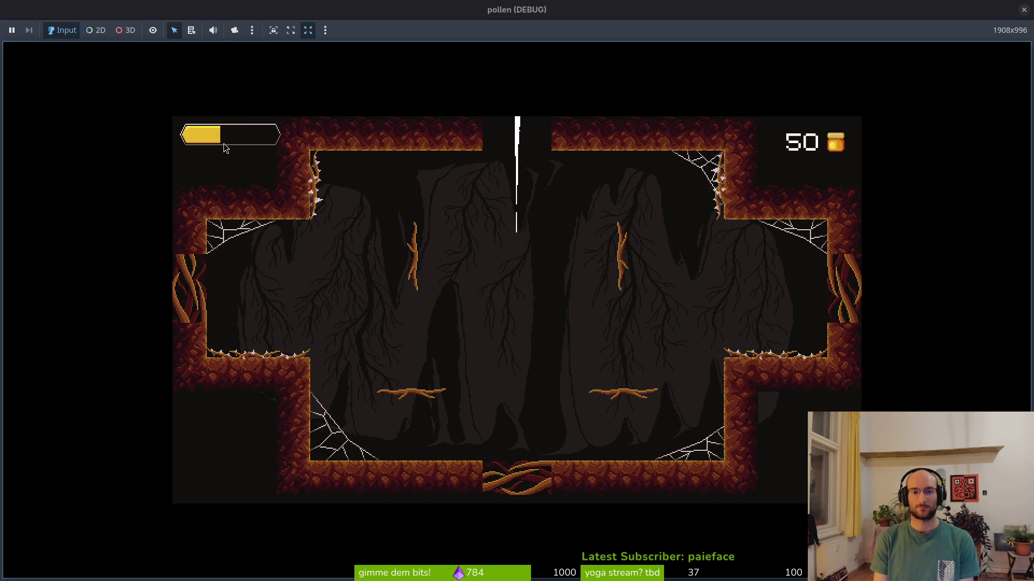
Step: Enter the next room and slash enemies along the floor and walls, diving onto the red beetle
key(Left)
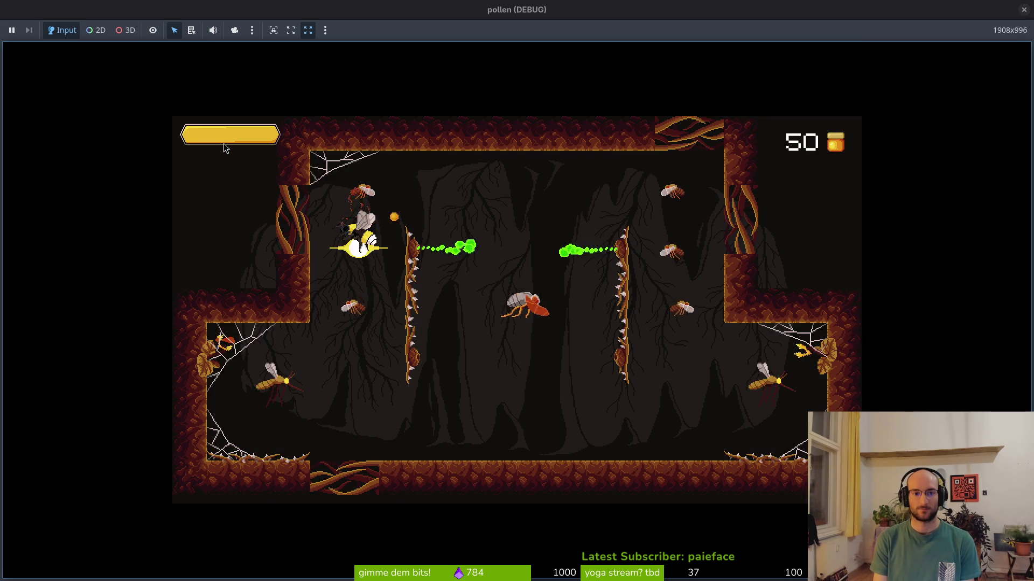
key(Up)
key(Down)
key(Up)
key(Down)
key(Left)
key(Right)
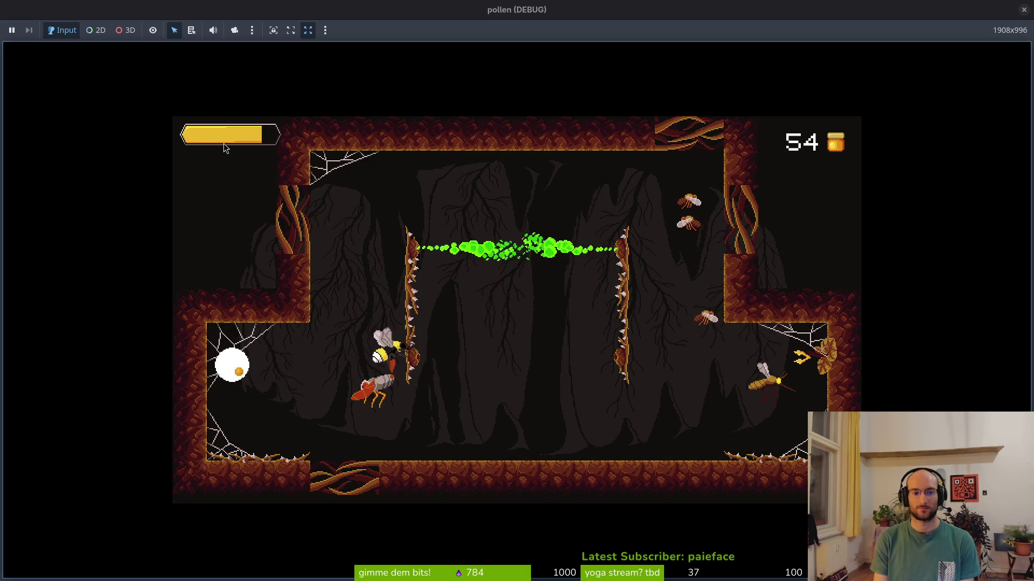
key(Down)
key(Down)
key(Left)
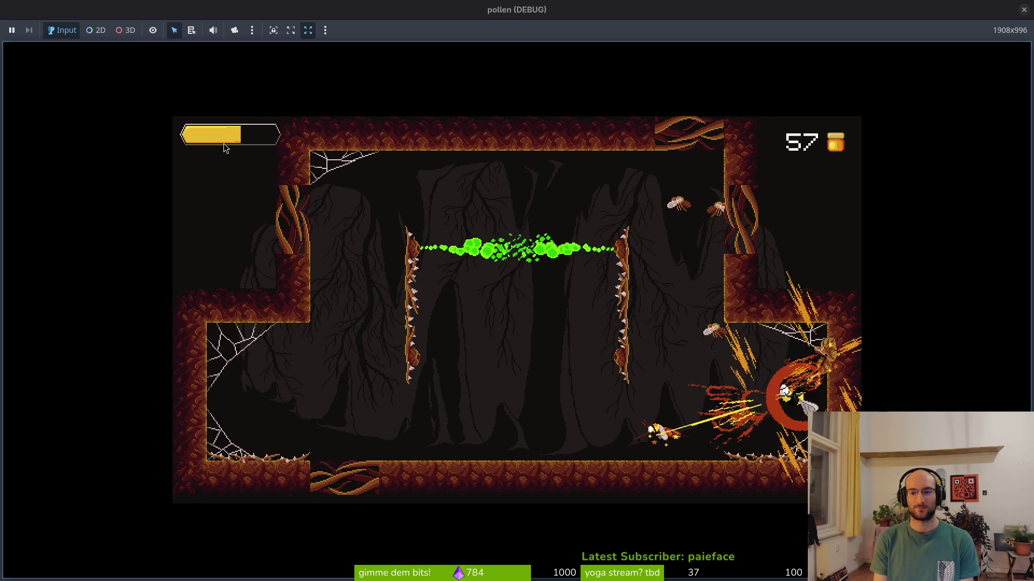
key(Down)
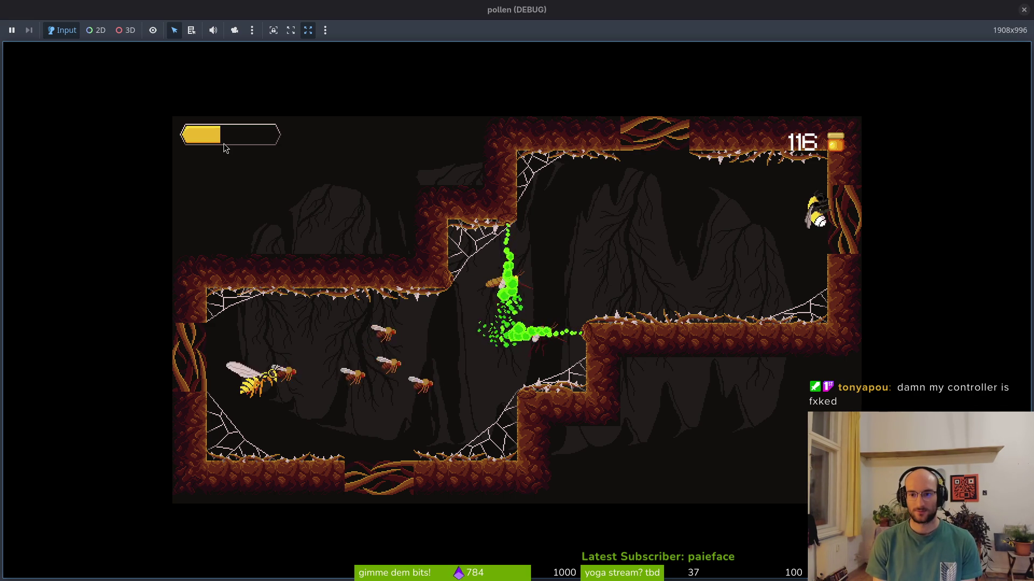
Step: Dash down-left through the enemy swarm and fight around the bottom-left corner
key(Left)
key(Down)
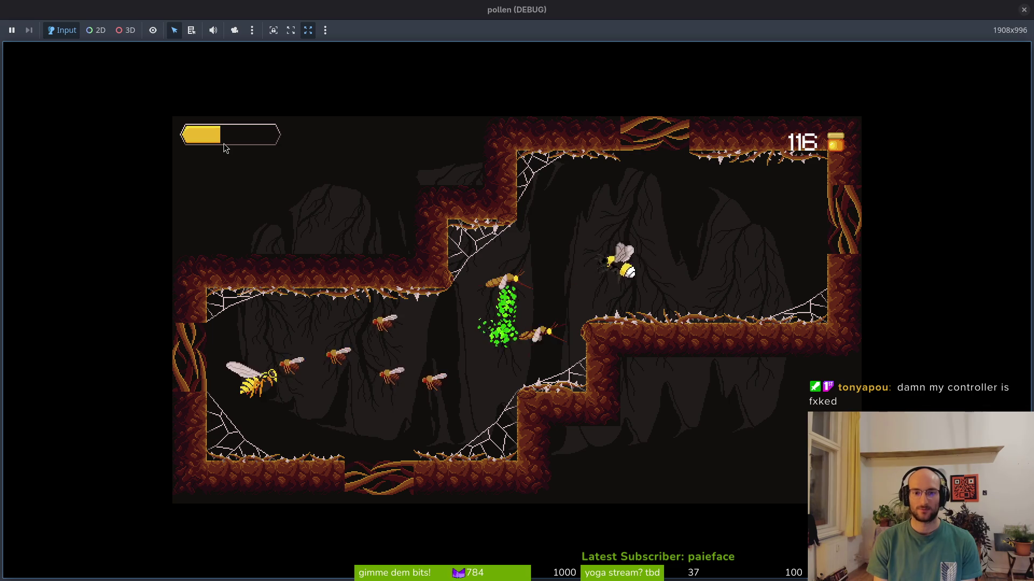
key(Left)
key(Down)
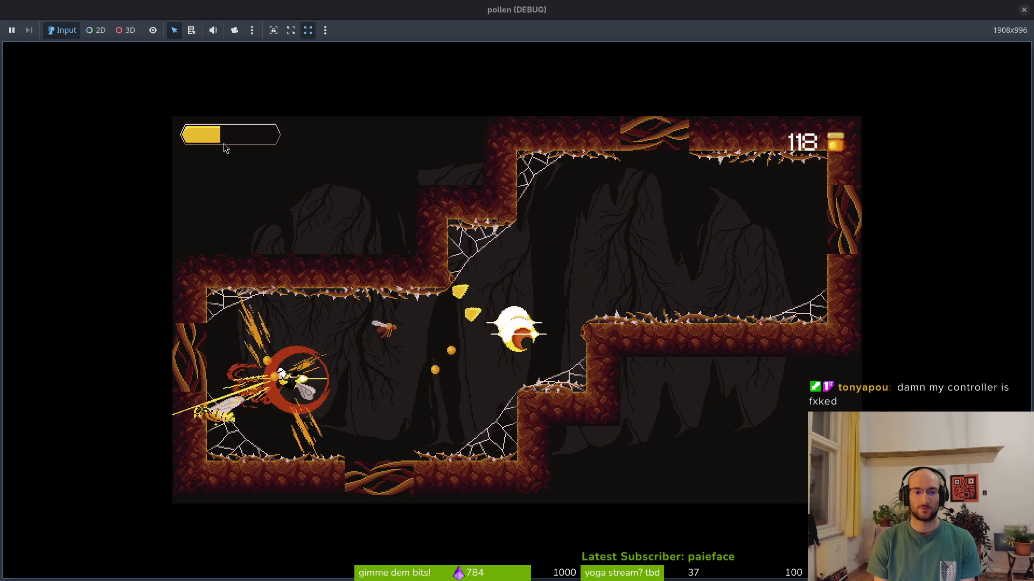
key(Up)
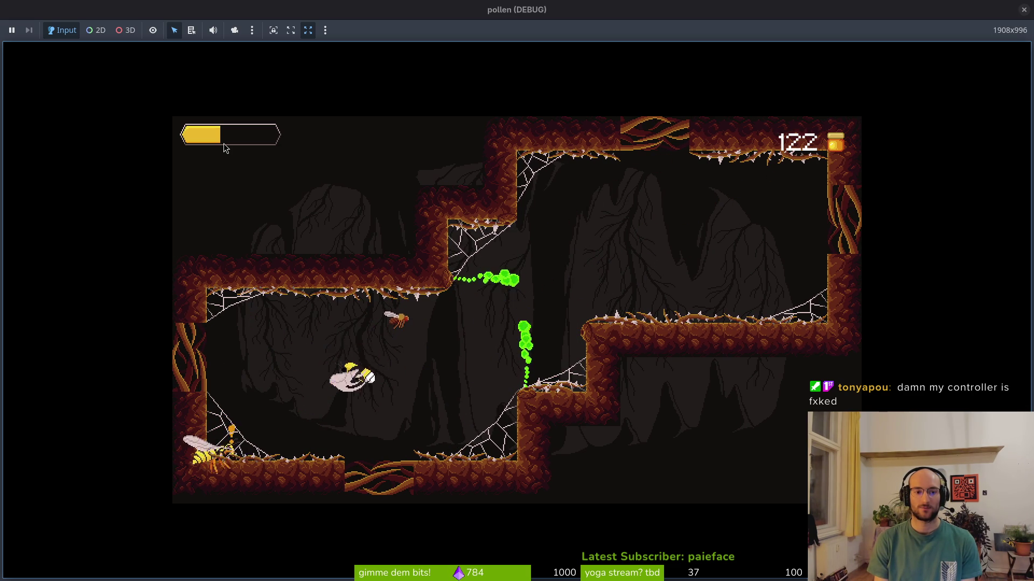
key(Up)
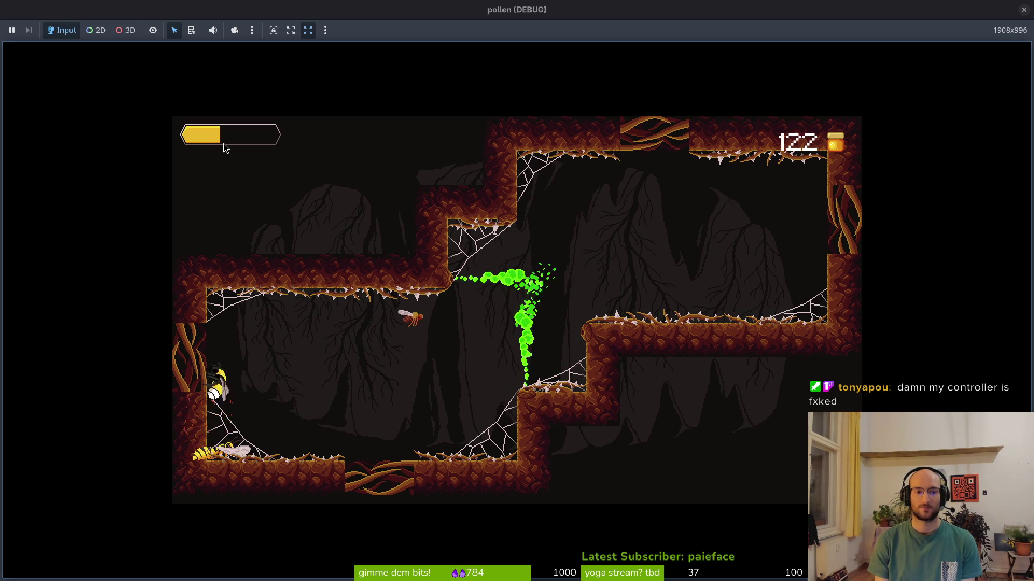
key(Up)
key(Right)
key(Right)
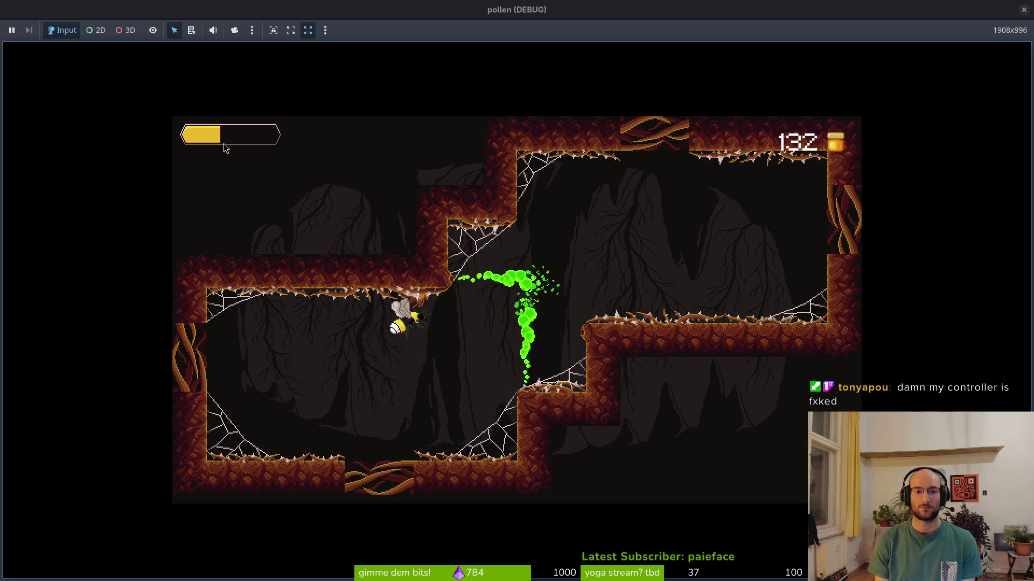
key(Up)
key(Right)
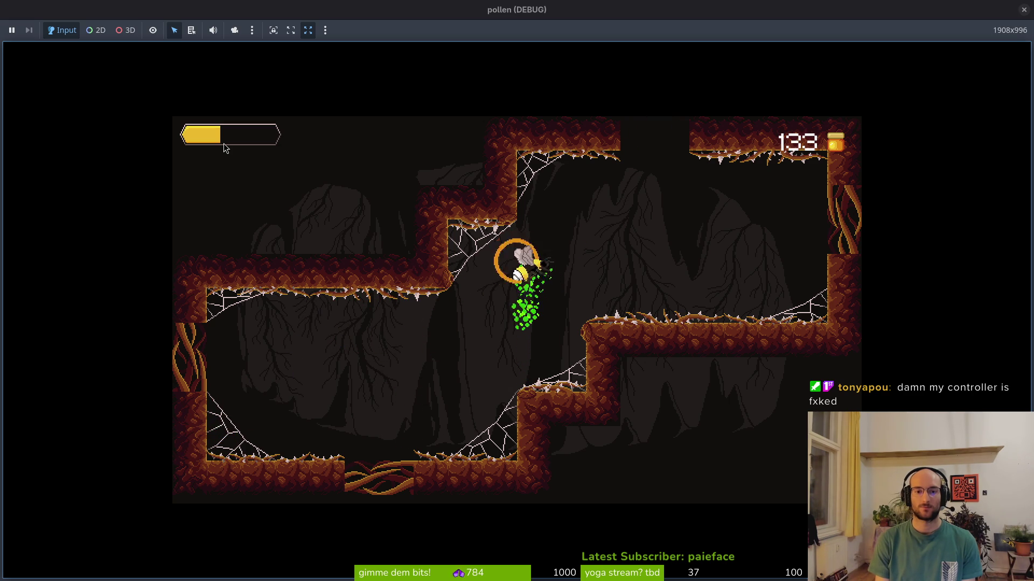
Step: Fly up into the next room and slash the spawning enemies
key(Up)
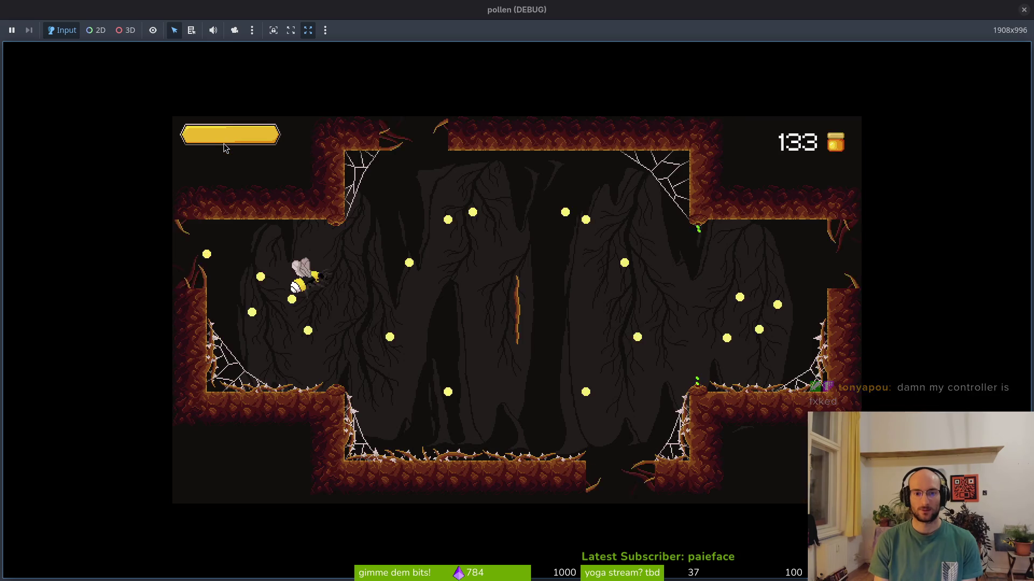
key(Up)
key(Right)
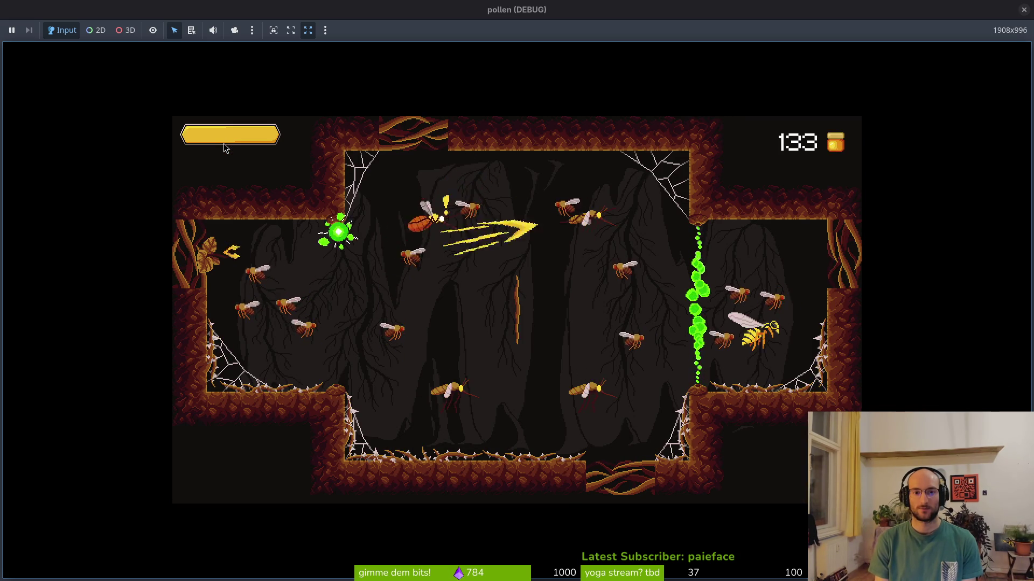
key(Up)
key(Left)
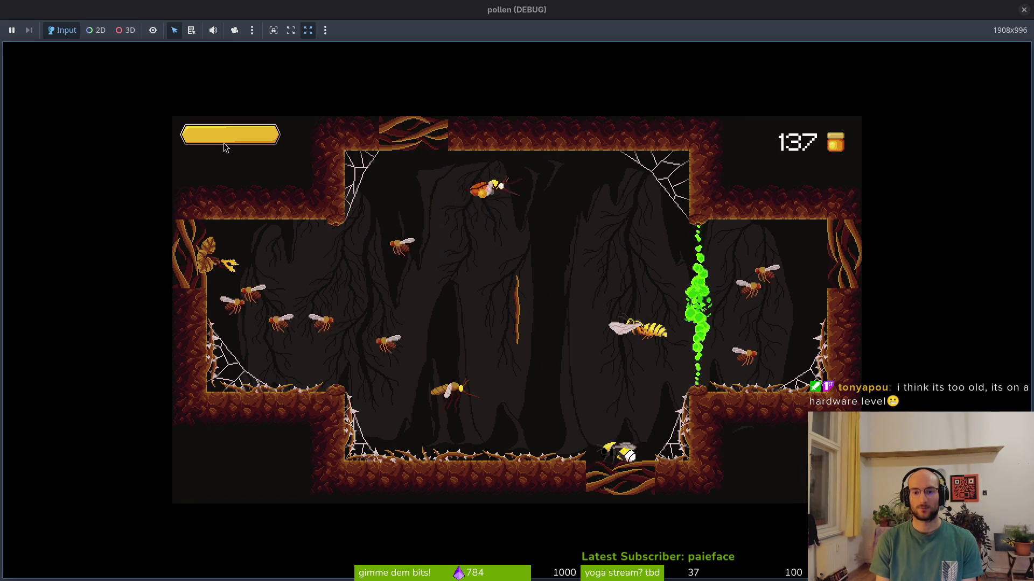
key(Up)
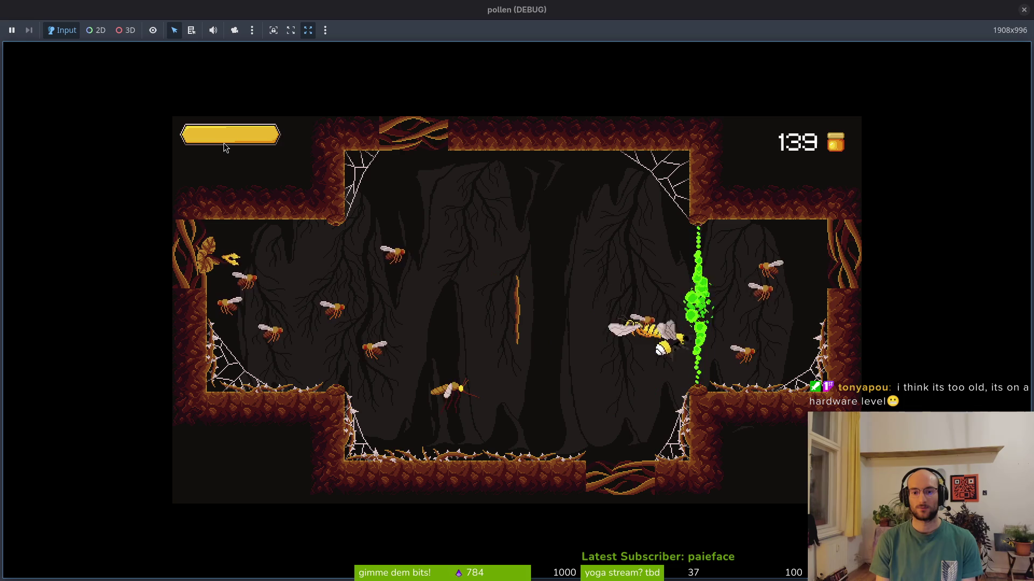
key(Right)
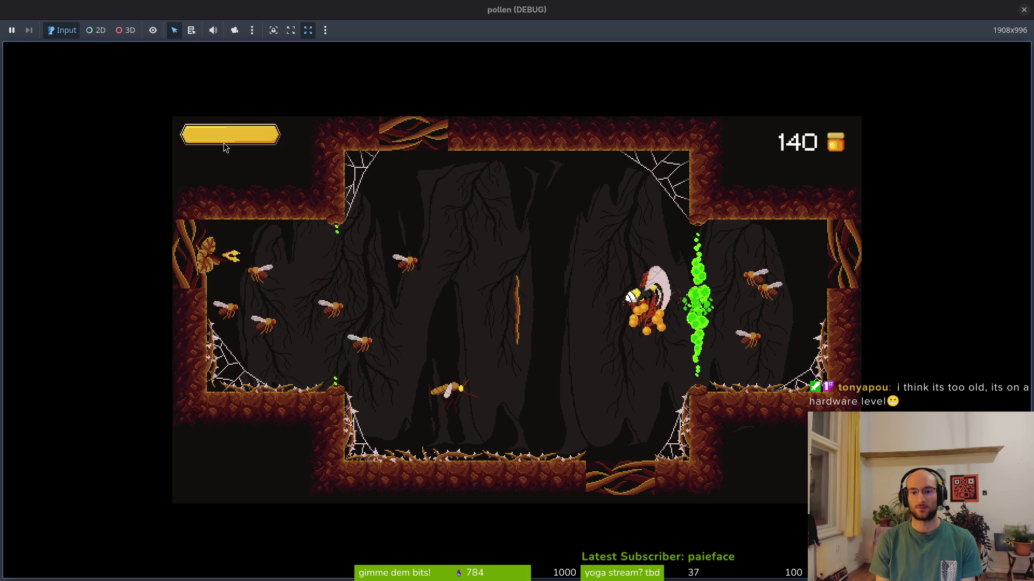
key(Up)
key(Right)
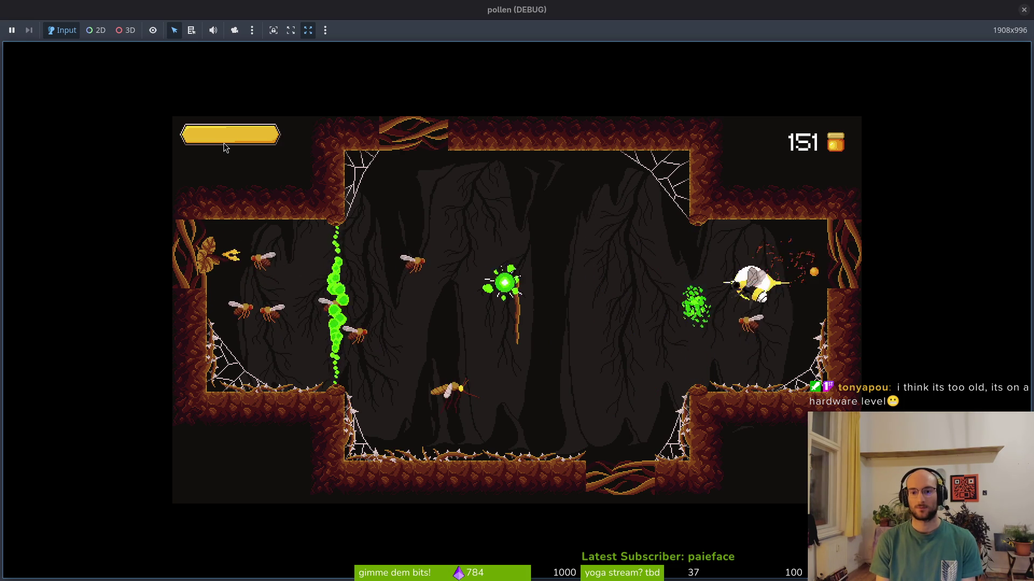
key(Left)
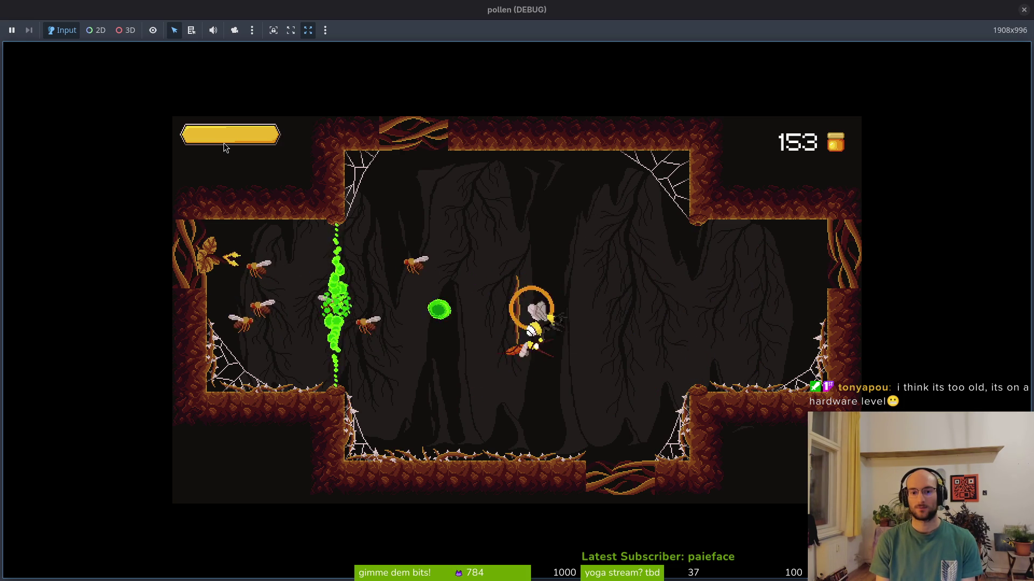
Step: Survive damage at the left wall, defeat the enemy bee, and exit right at 187 honey
key(Up)
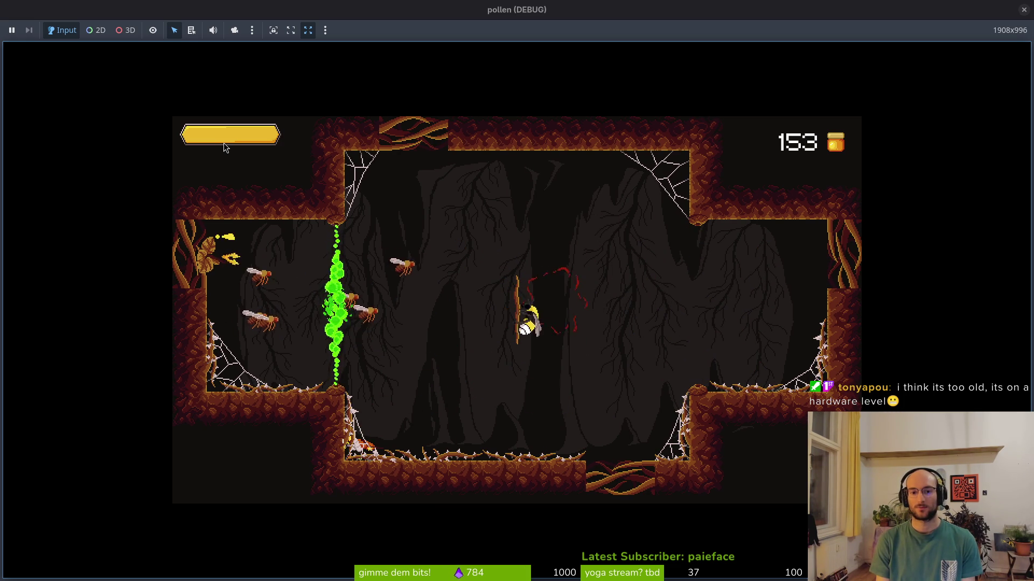
key(Right)
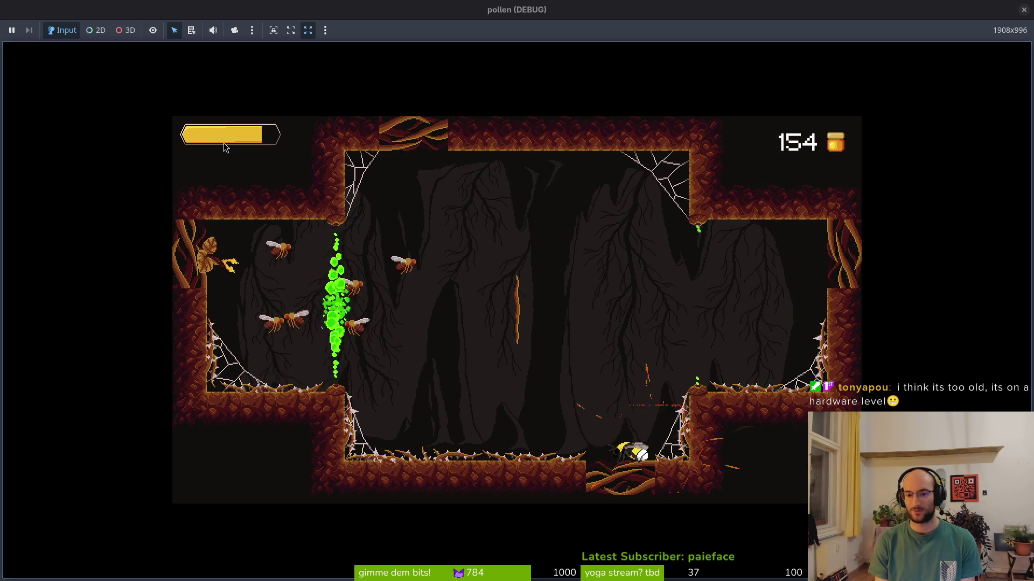
key(Up)
key(Up)
key(Left)
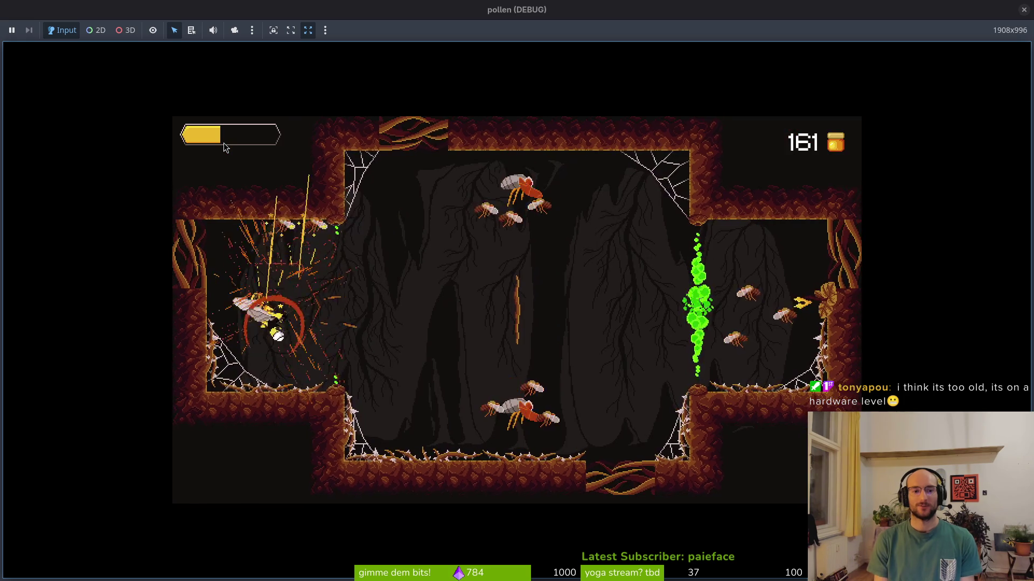
key(Left)
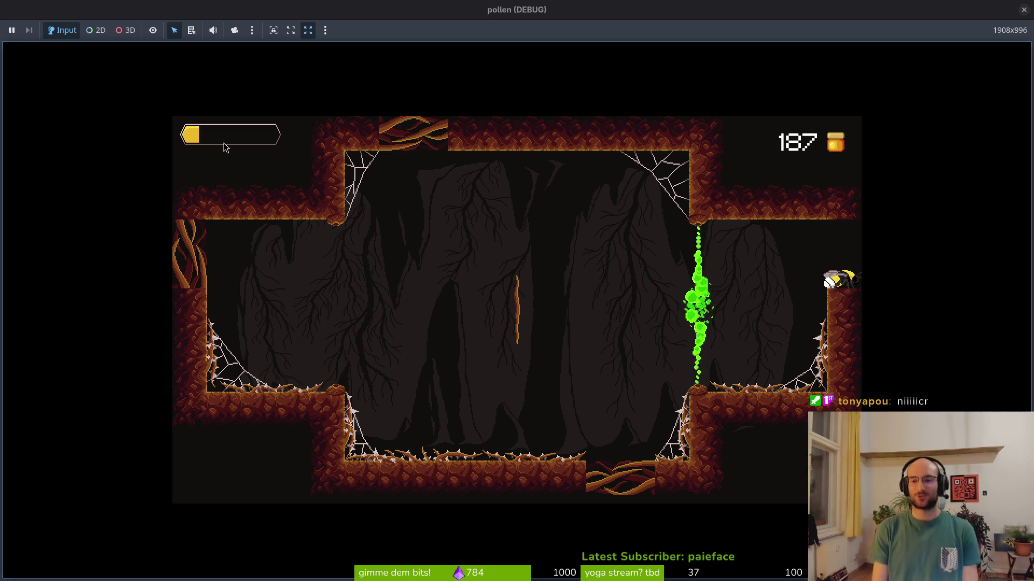
key(Right)
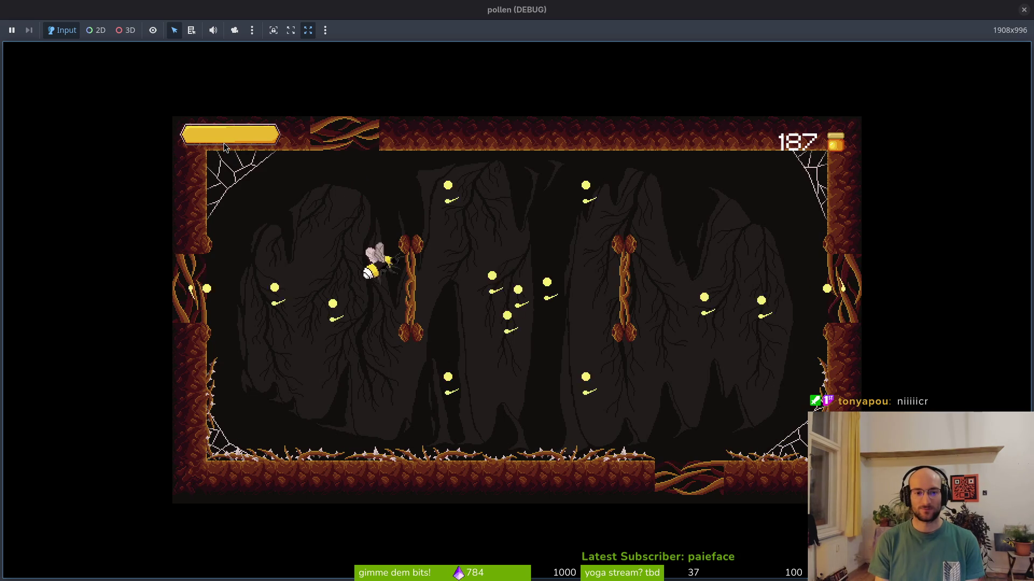
Step: Dodge and strike the yellow wasp near the cave's left edge until it's finished
key(Left)
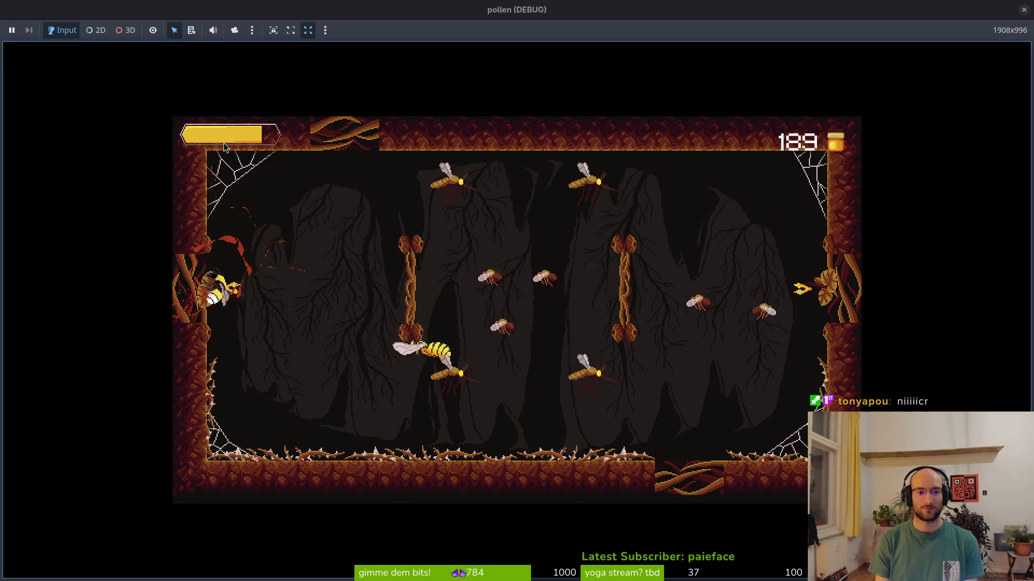
key(Right)
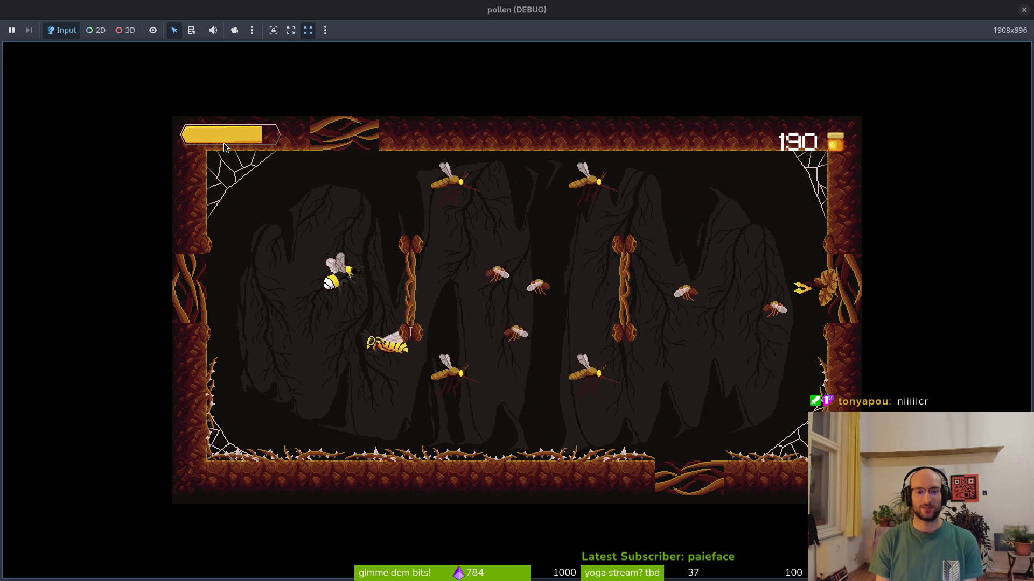
key(Left)
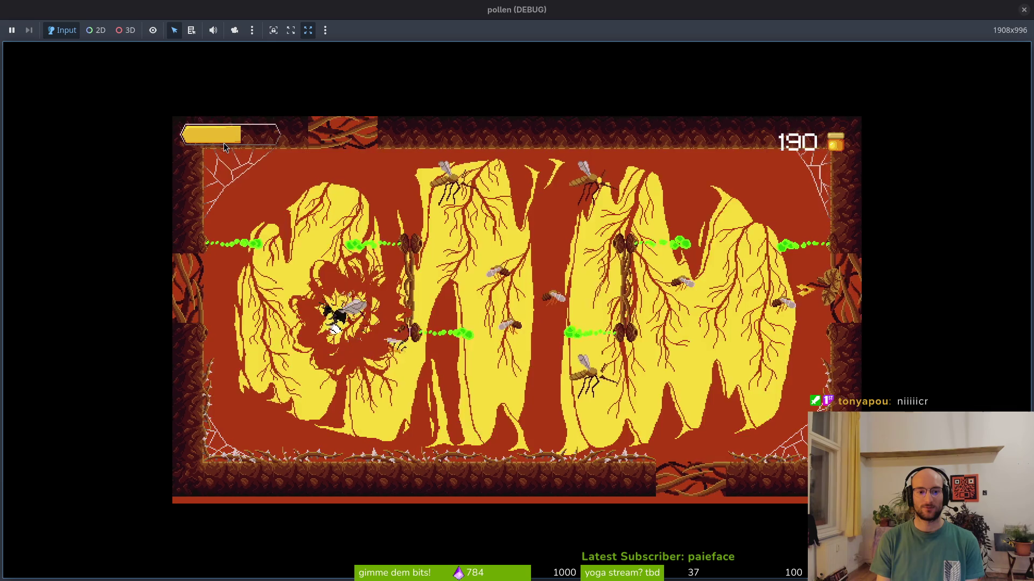
key(Up)
key(Left)
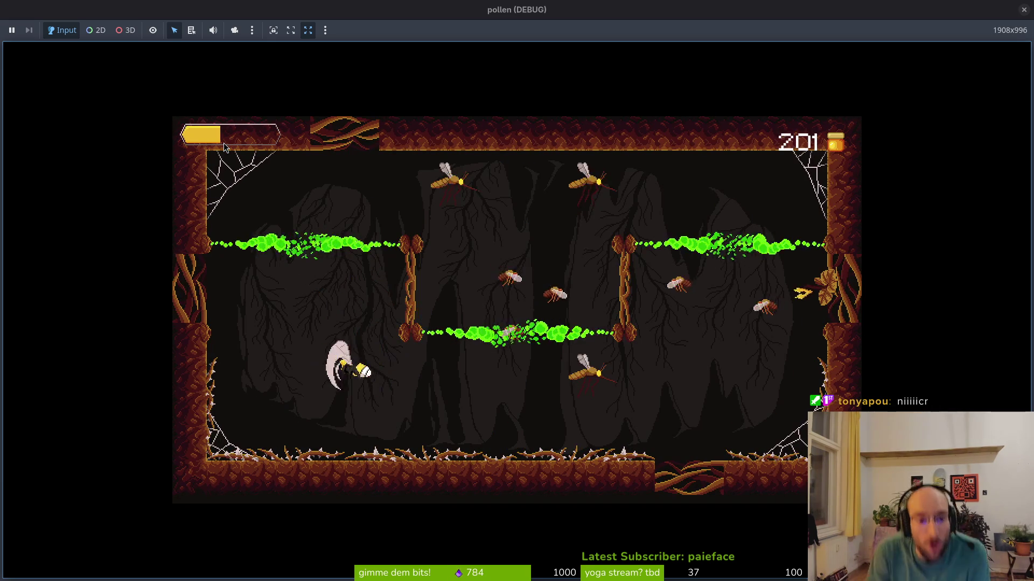
key(Down)
key(Right)
key(Right)
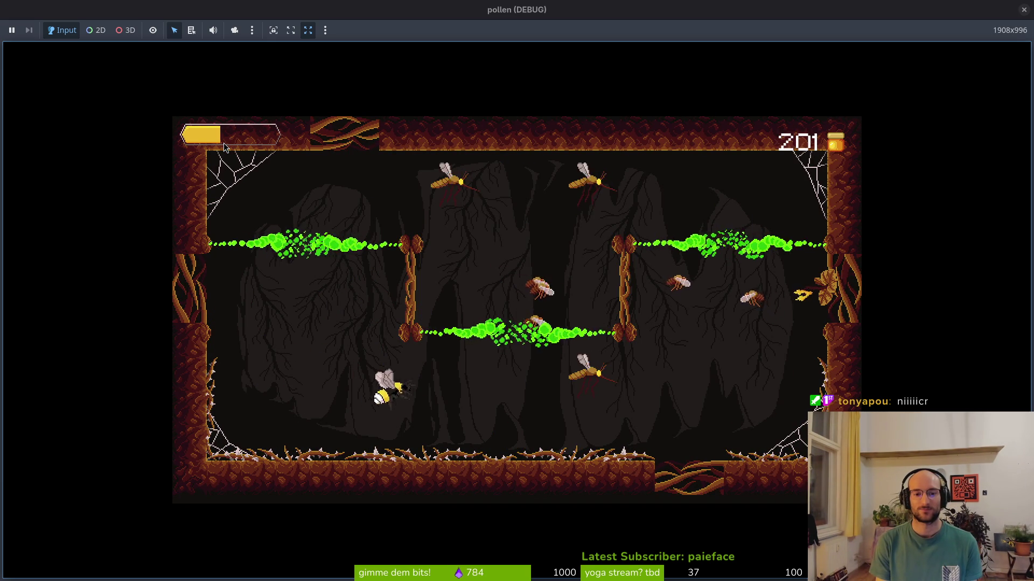
Step: Fight across the lower cave until the bee dies, then fly into the right level hexagon
key(Right)
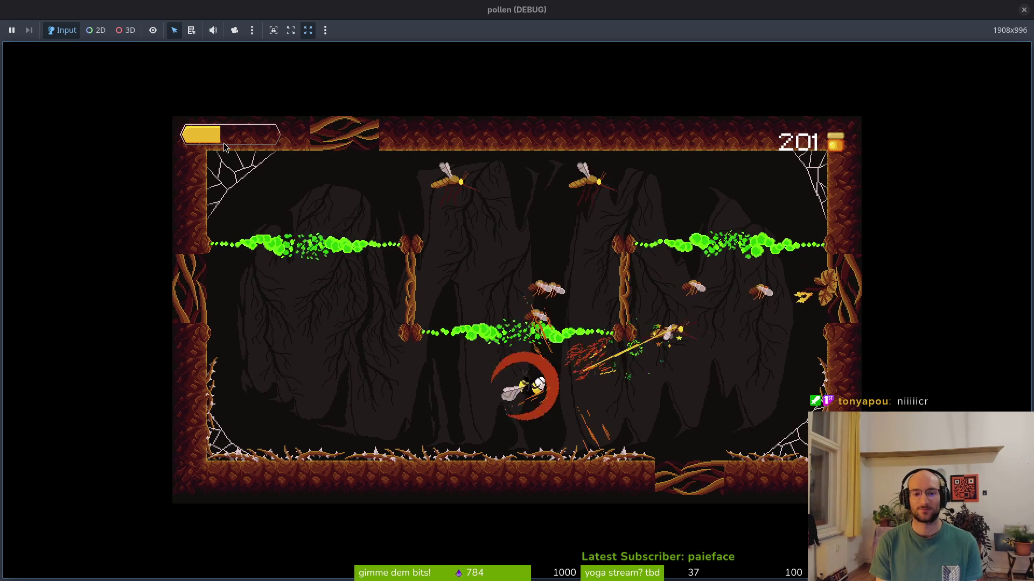
key(Right)
key(Up)
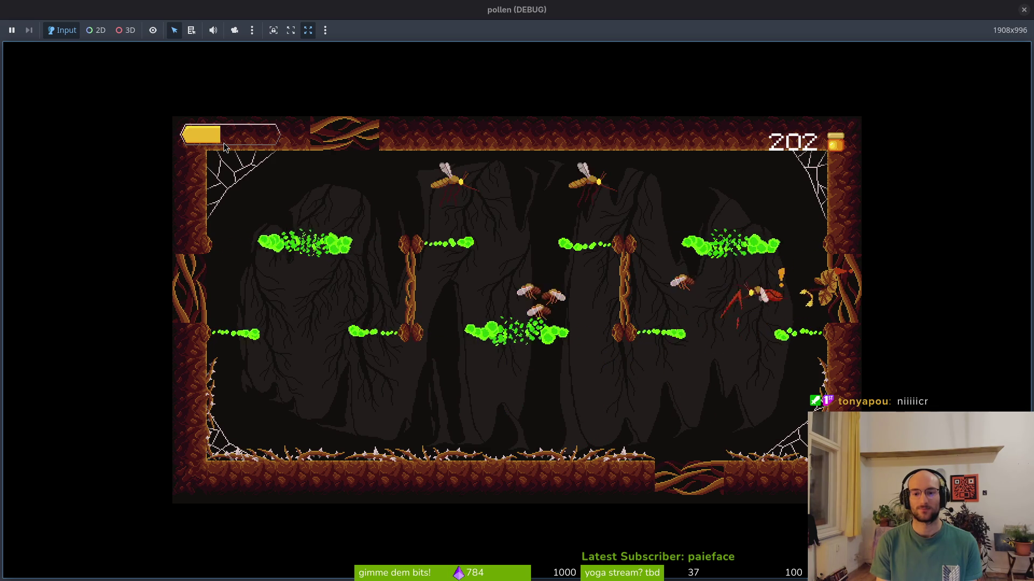
key(Right)
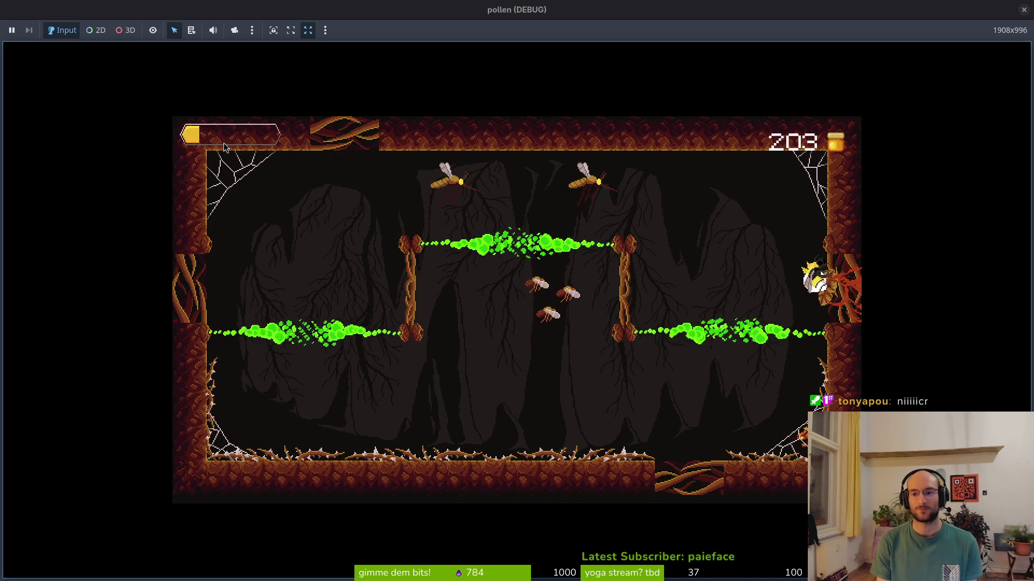
key(Left)
key(Up)
key(Right)
key(Left)
key(Down)
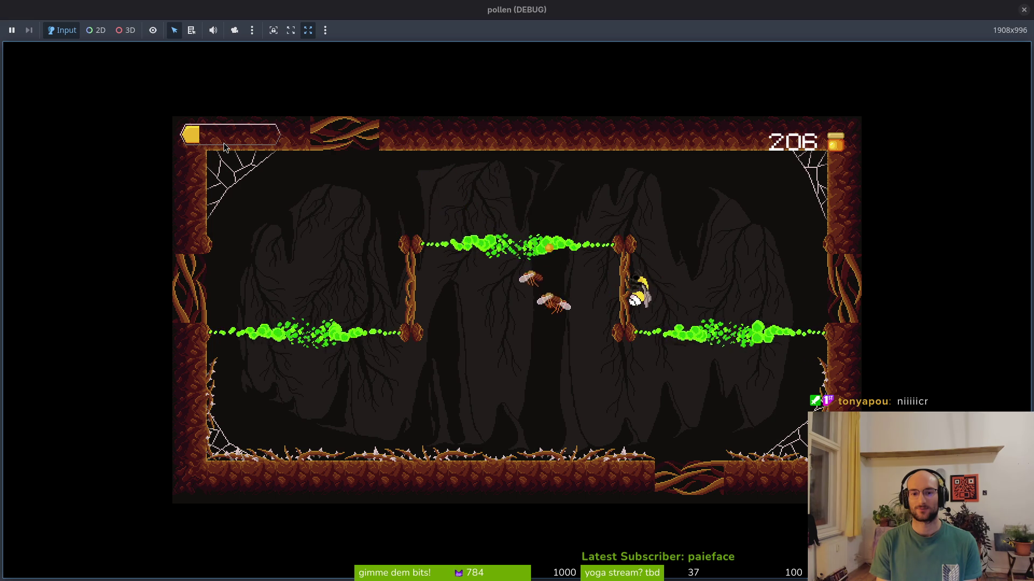
key(Down)
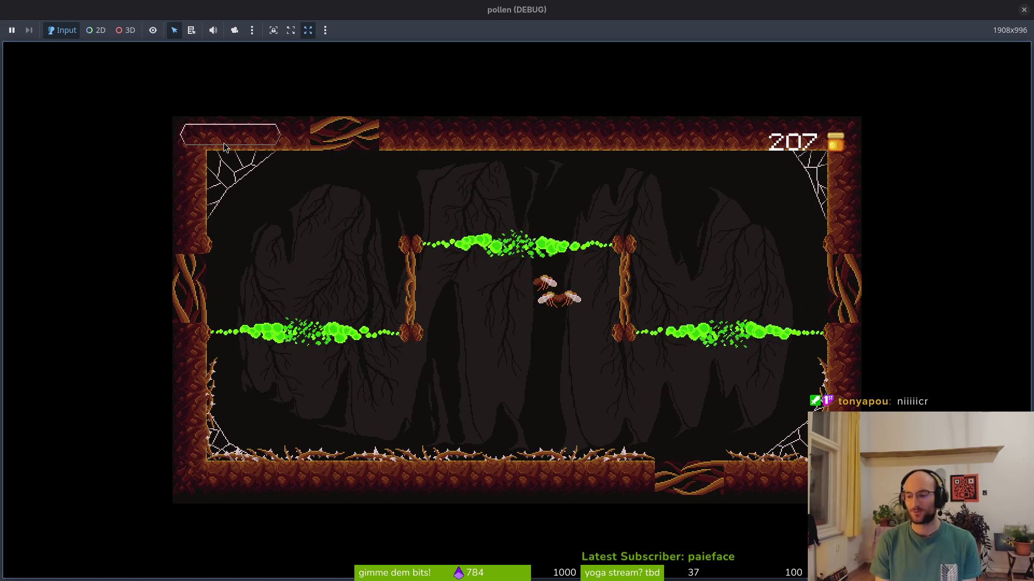
key(Up)
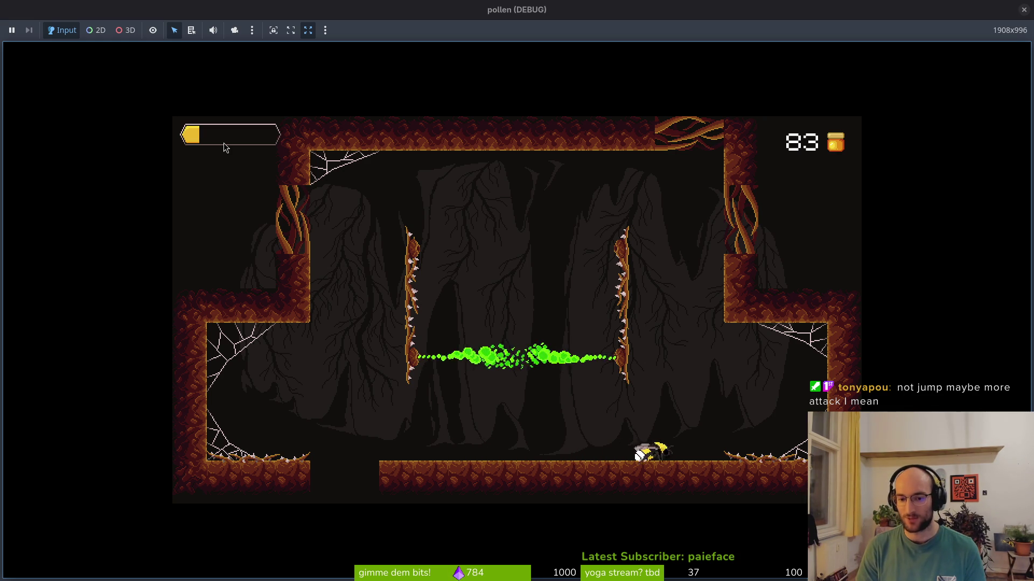
Step: Hop the bee off the floor and walk it left into the floor gap
key(space)
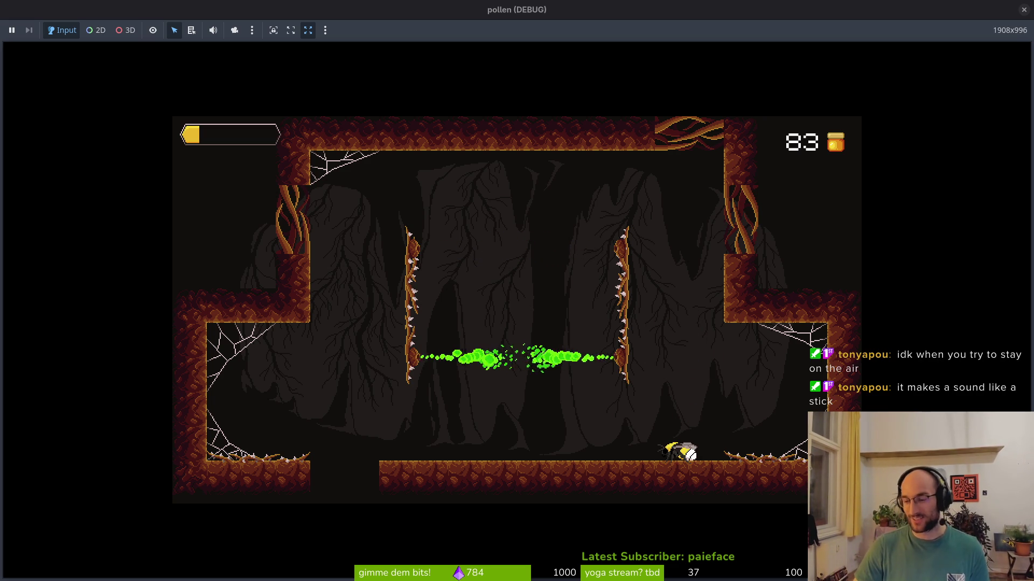
key(space)
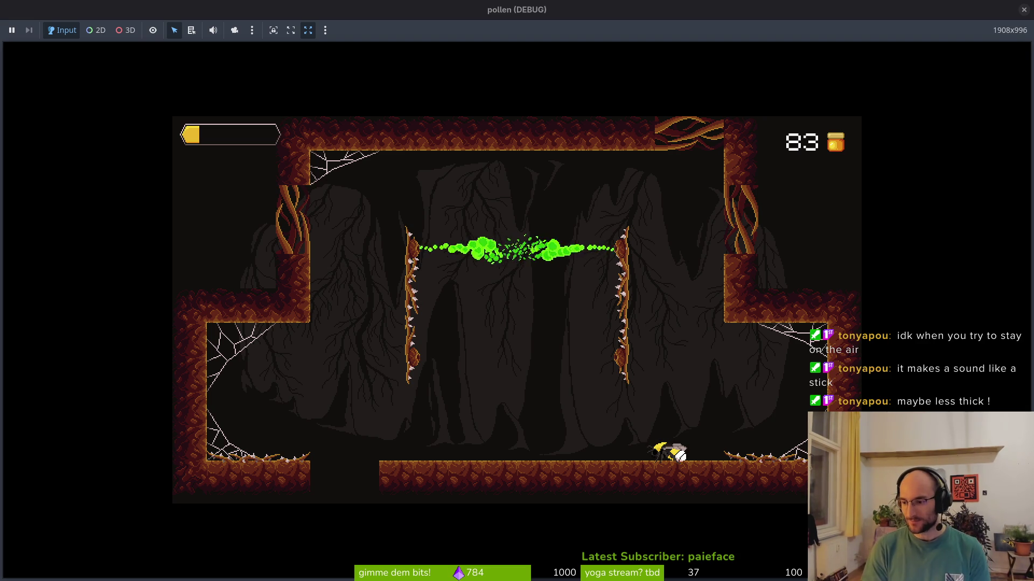
key(Left)
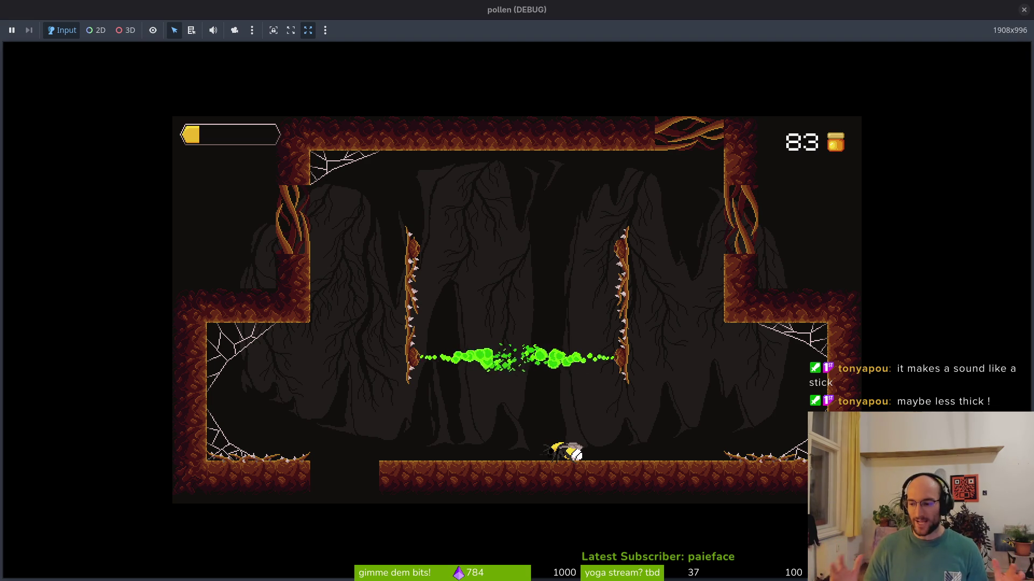
key(Left)
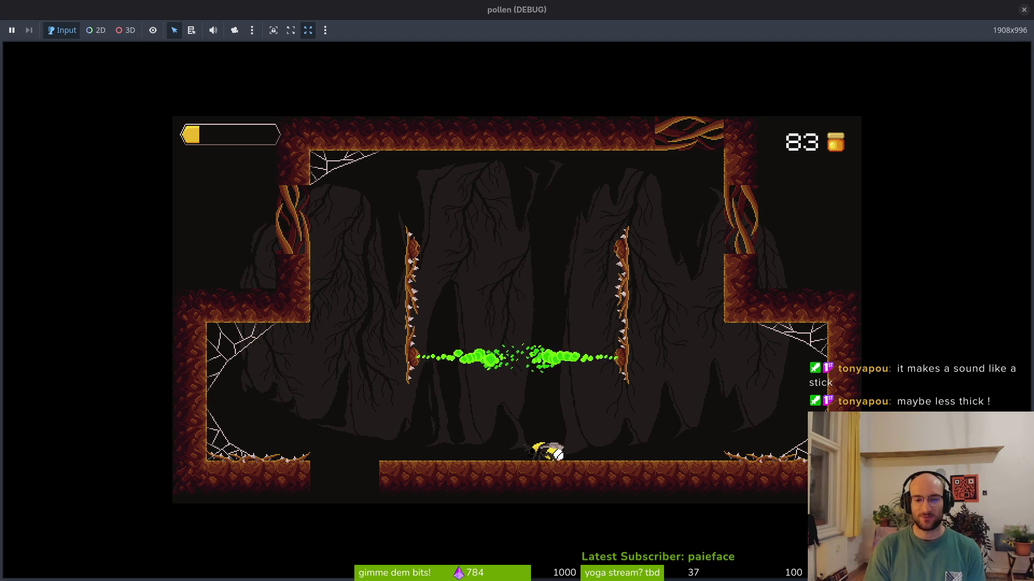
key(space)
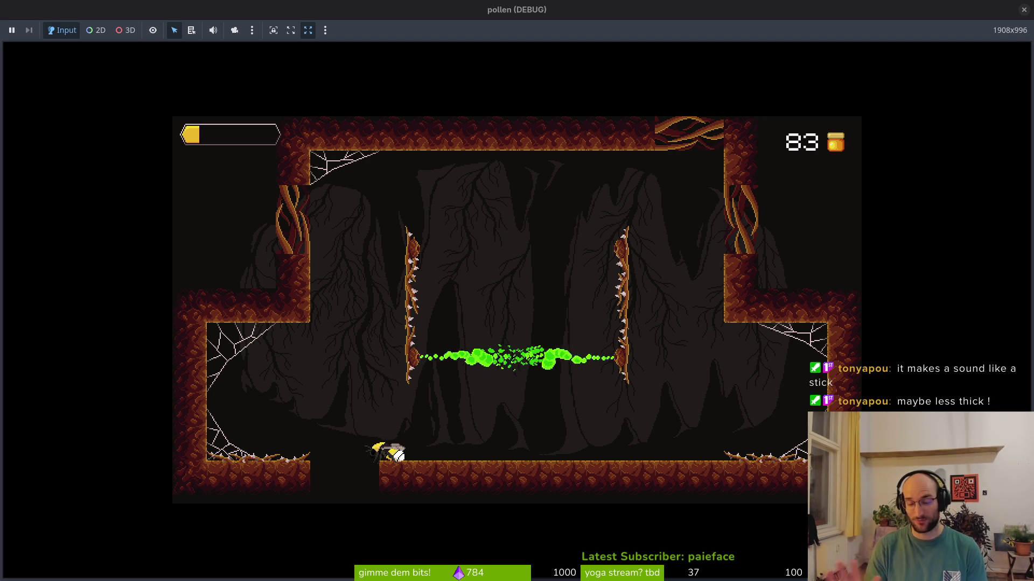
key(Left)
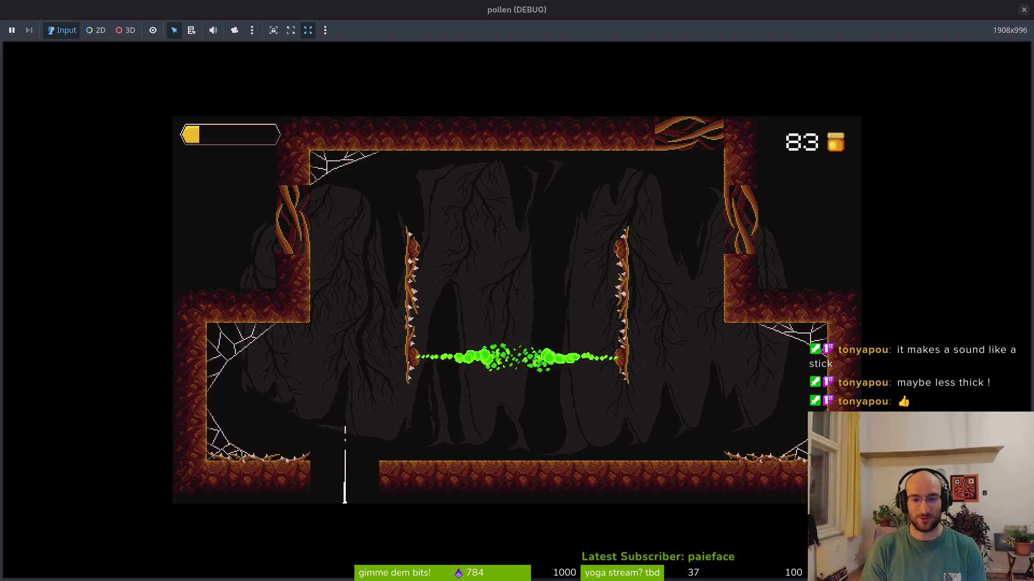
Step: Launch the bee off the dandelion and dash into the next cave's mosquito swarm
key(space)
key(Right)
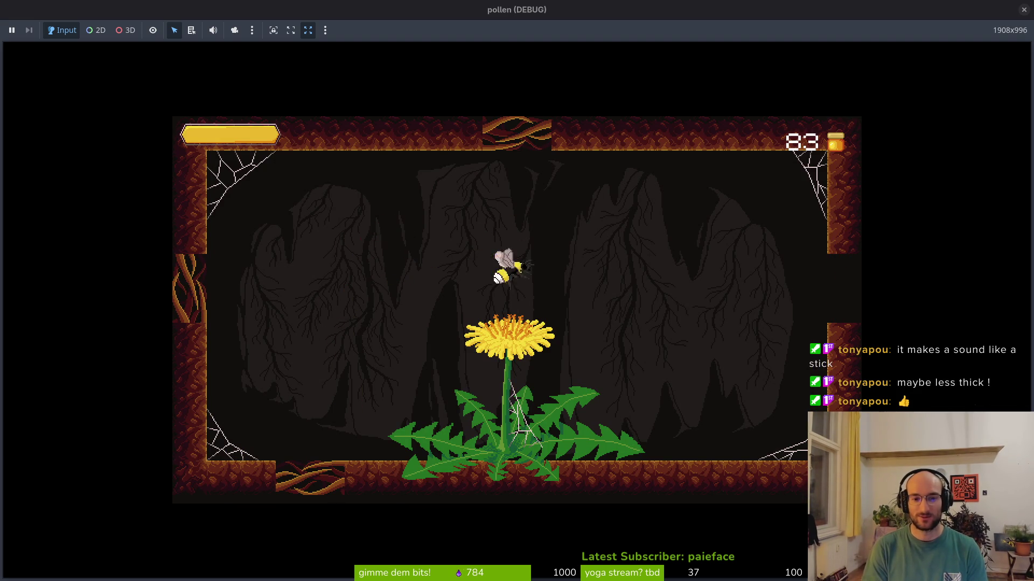
key(space)
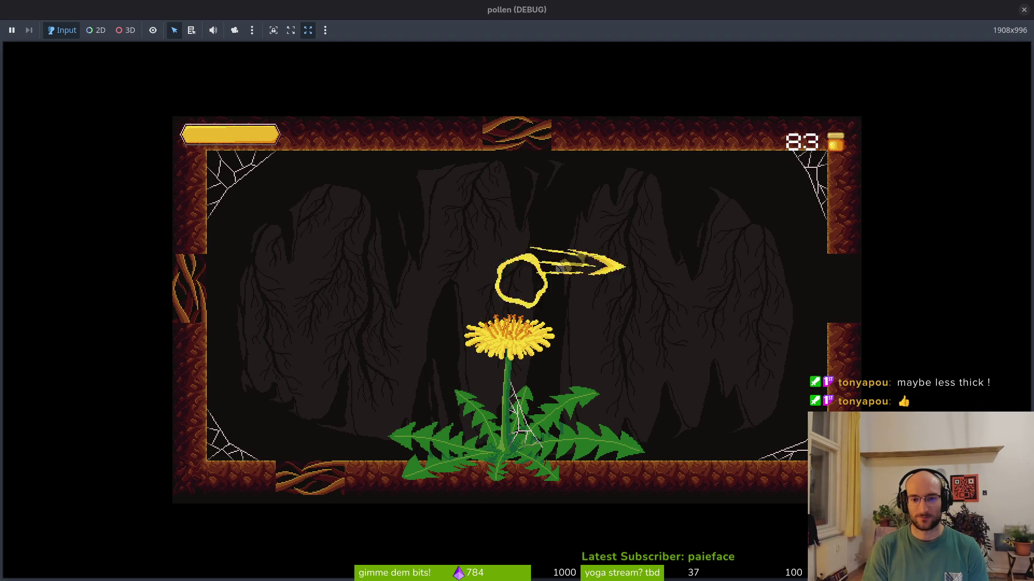
key(space)
key(space)
key(Left)
key(space)
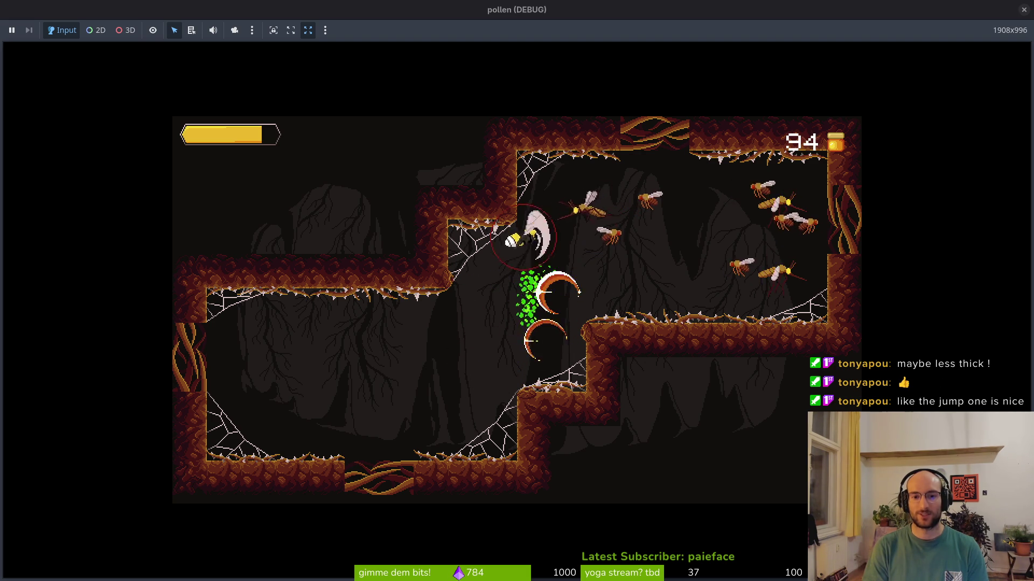
Step: Release a charged dash at the enemies to clear the webbed cave room
key(space)
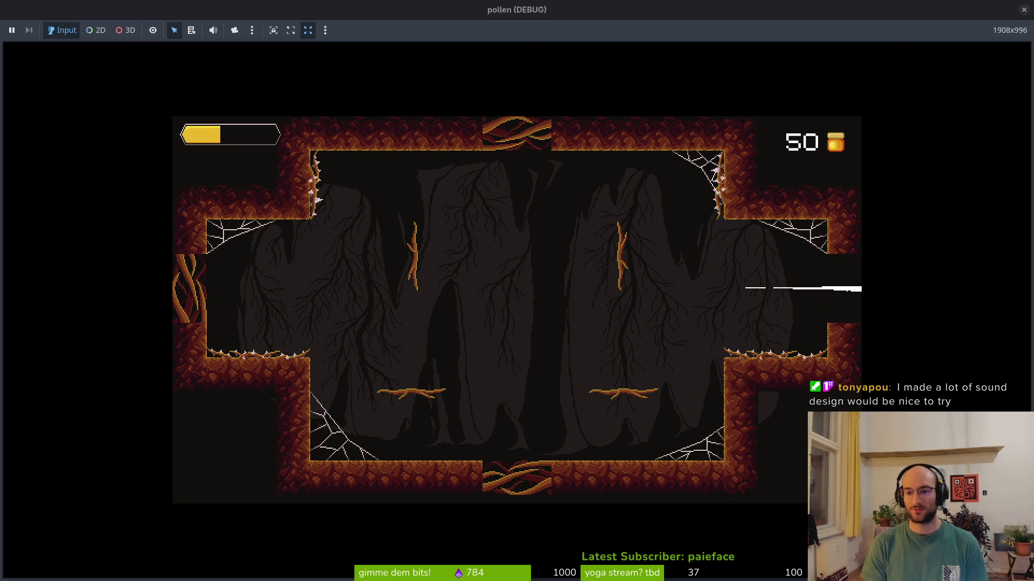
Step: Enter the next cave room and slash the red wasp on the left
key(space)
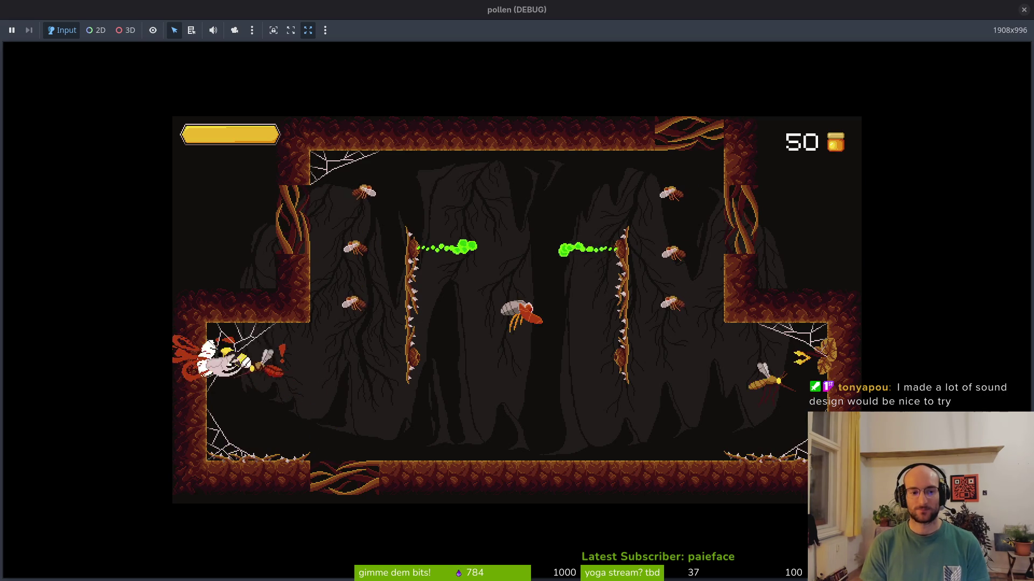
key(Right)
key(space)
key(Up)
key(Down)
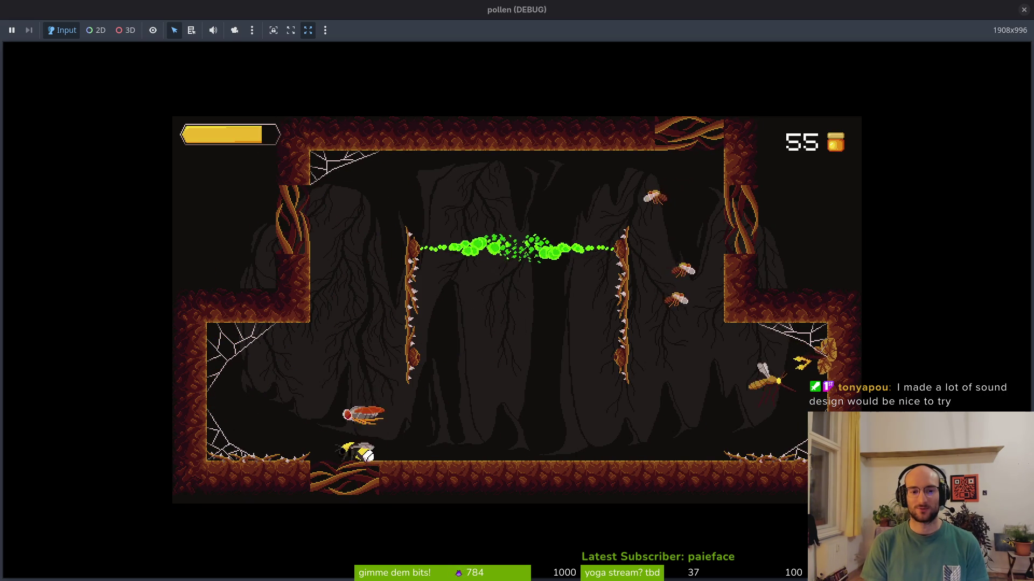
Step: Dash right along the cave floor and kill the wasp above, then turn back left
key(space)
key(Right)
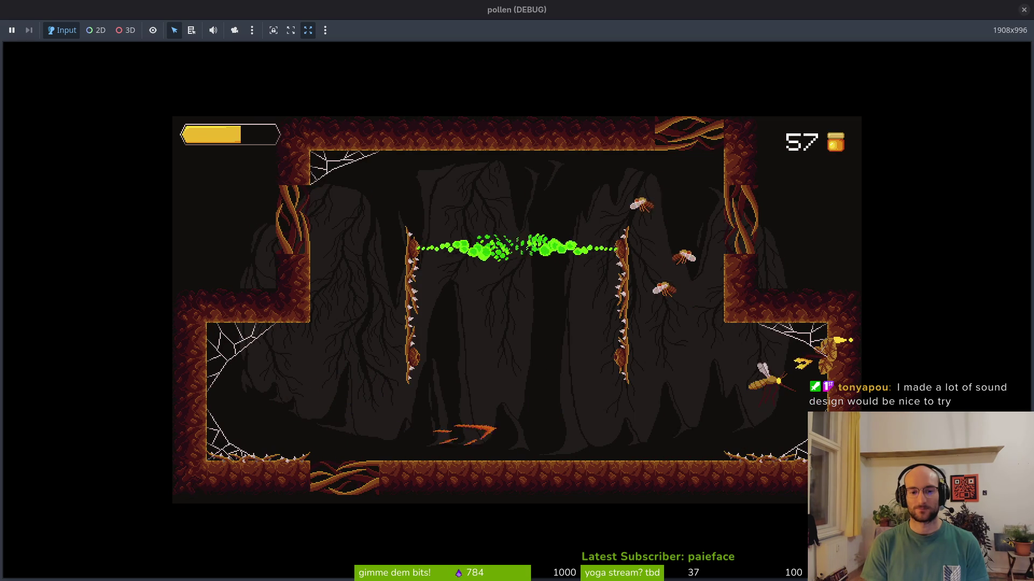
key(space)
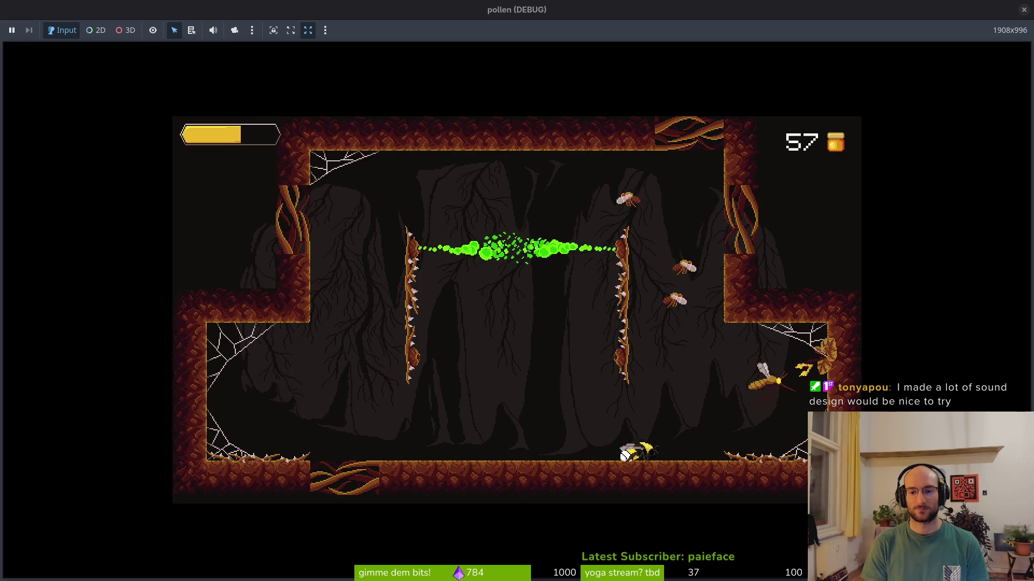
key(space)
key(Right)
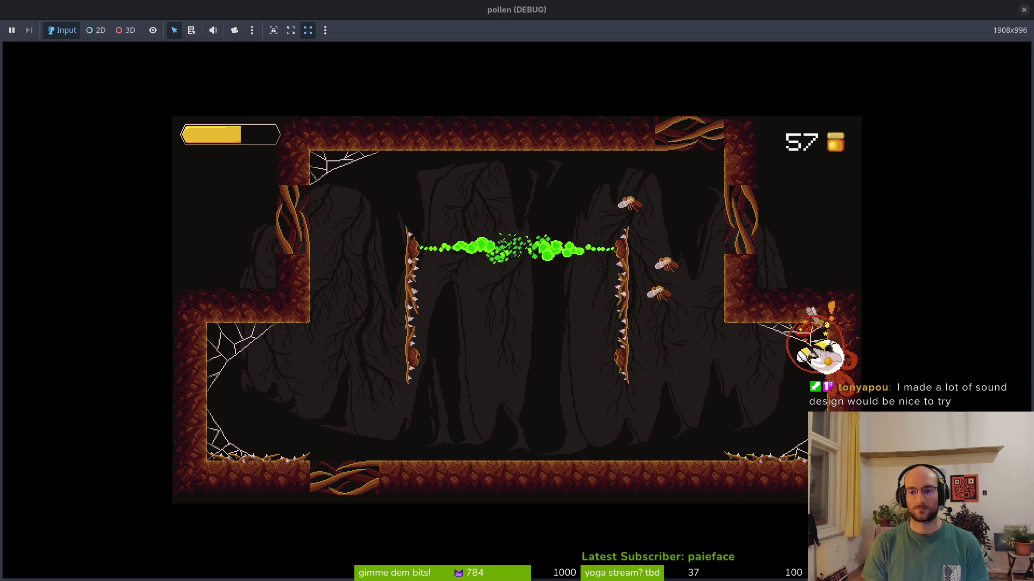
key(Left)
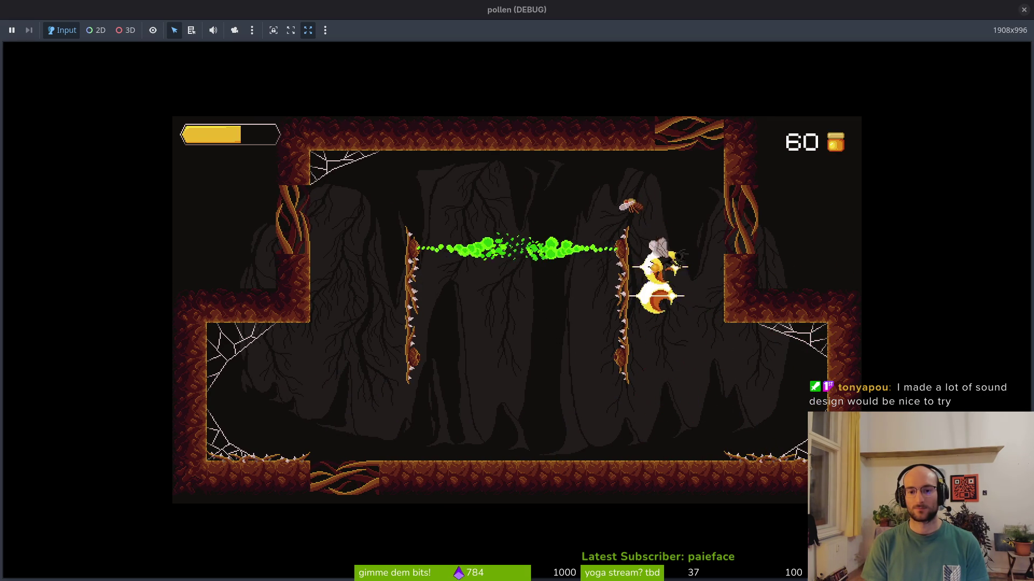
Step: Slash enemies moving right and down, then rise and kill the red mosquito
key(space)
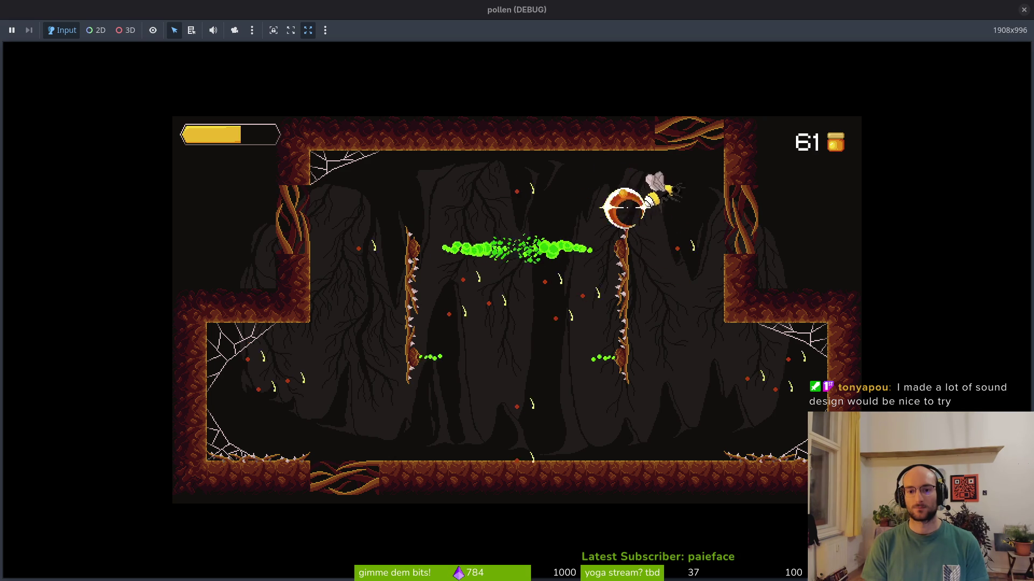
key(Right)
key(space)
key(Left)
key(space)
key(space)
key(Up)
key(space)
key(space)
key(Left)
Step: Clear the flies down-left, in the cobweb corner and along the left wall
key(Left)
key(space)
key(space)
key(space)
key(Left)
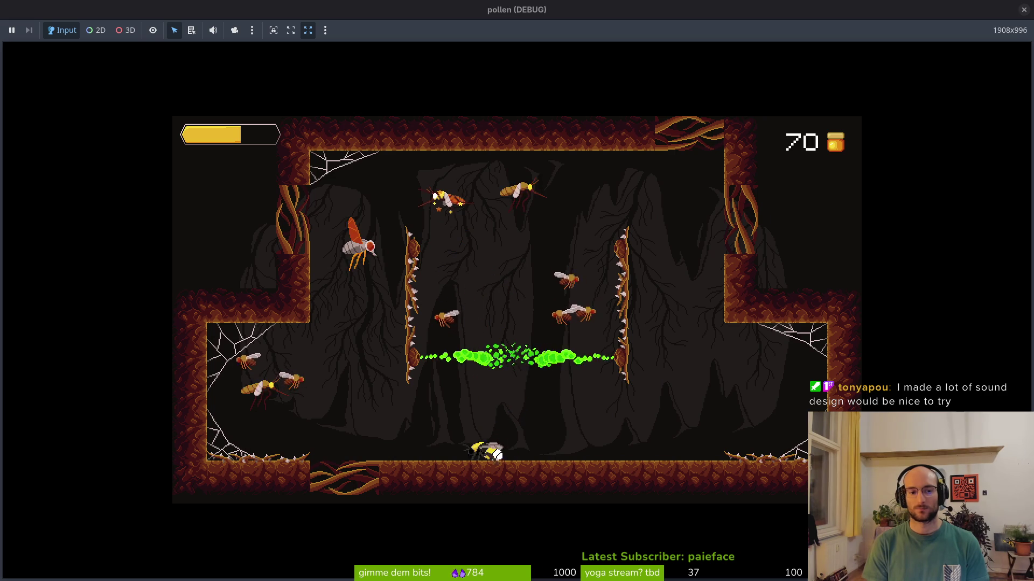
key(Left)
key(space)
key(space)
key(Up)
key(space)
key(space)
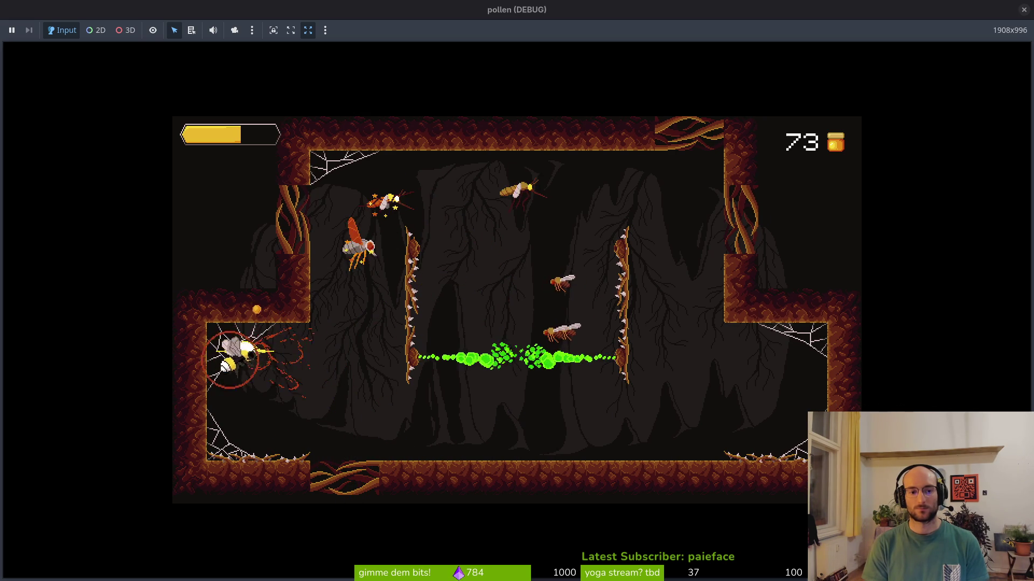
key(space)
key(Up)
key(space)
key(space)
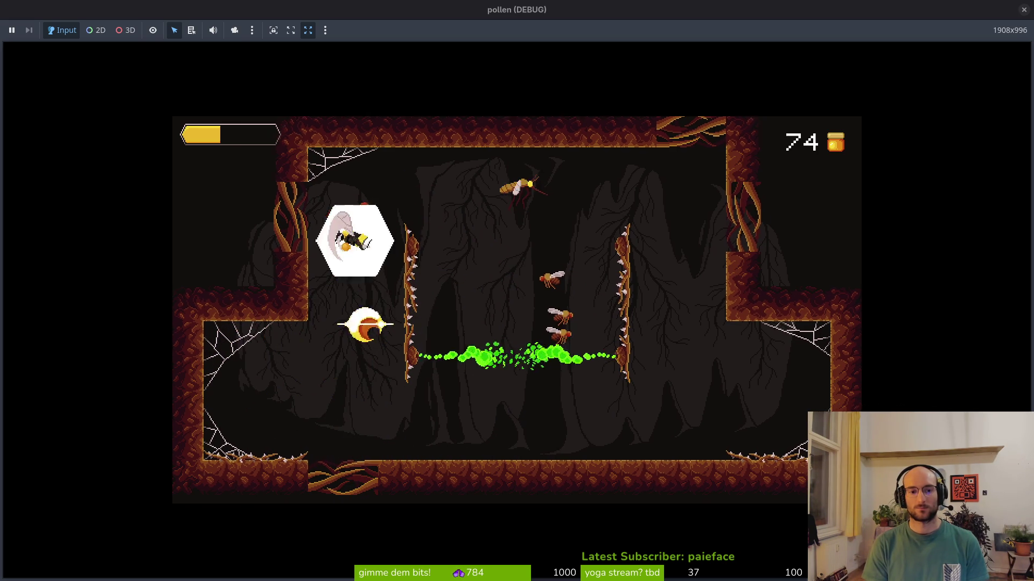
key(space)
key(space)
key(space)
key(Right)
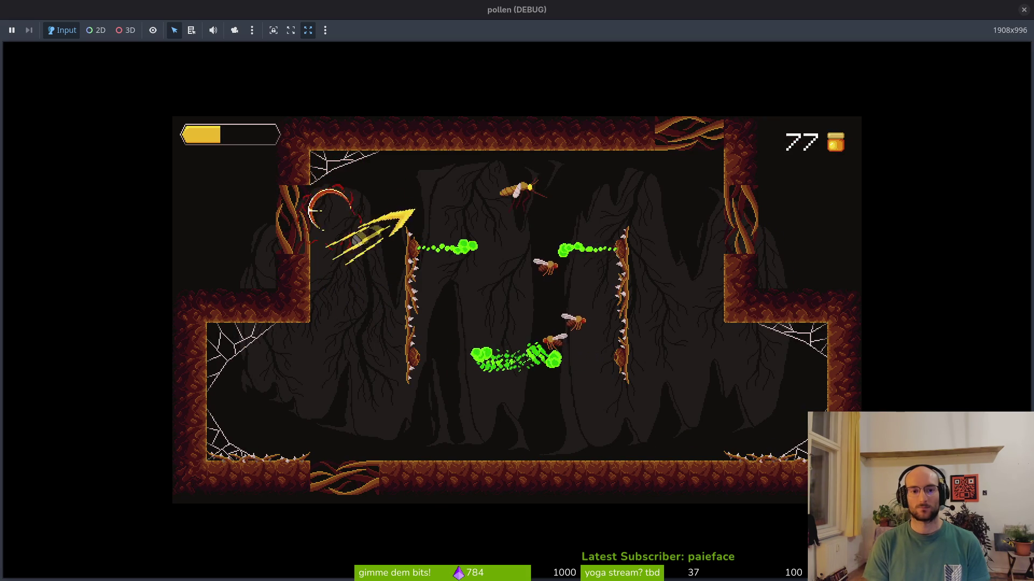
key(space)
Step: Slash the last mosquito above and fly up through the top opening
key(Right)
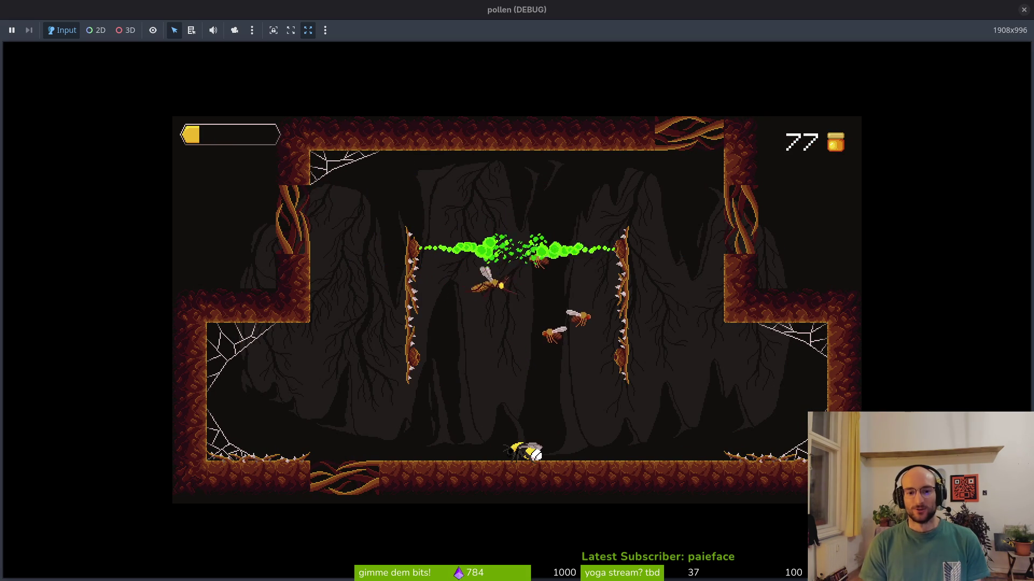
key(Up)
key(space)
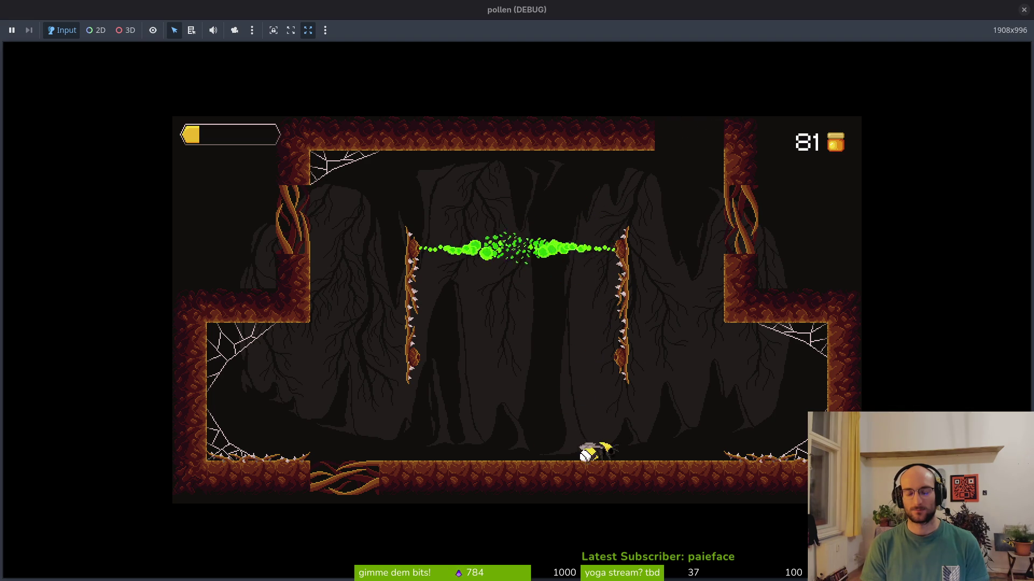
key(Up)
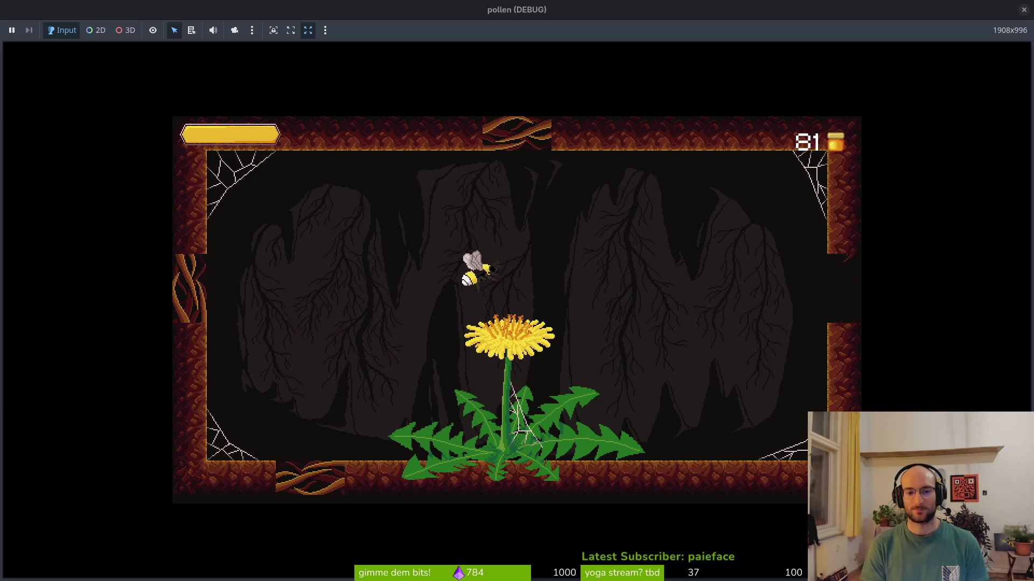
Step: Take off from the dandelion and shoot wasps along the right wall and up-left
key(Up)
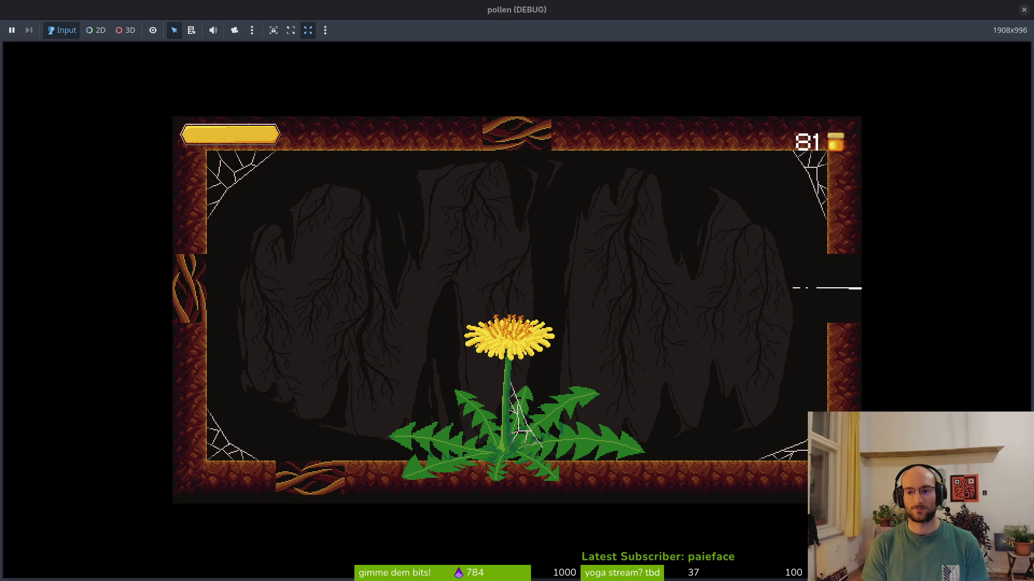
key(Right)
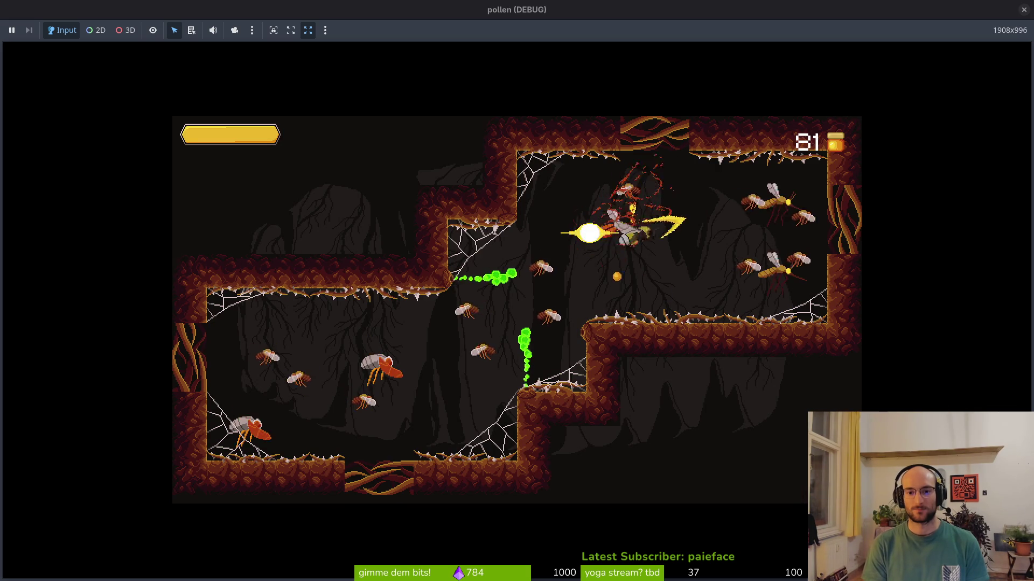
key(Down)
key(Up)
key(Left)
key(Down)
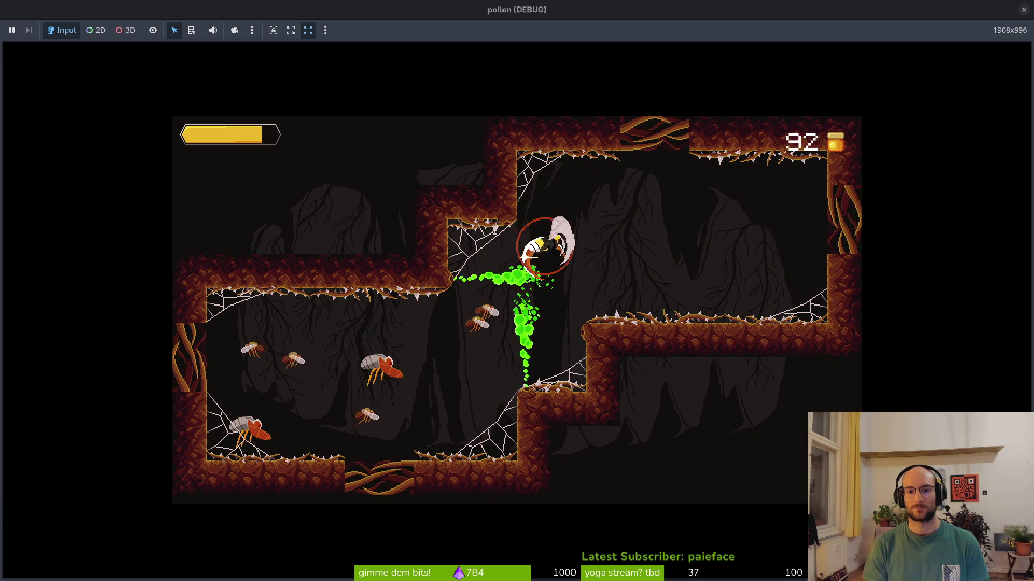
Step: Attack the wasps toward the left wall, then dash upper-right slashing enemies
key(Left)
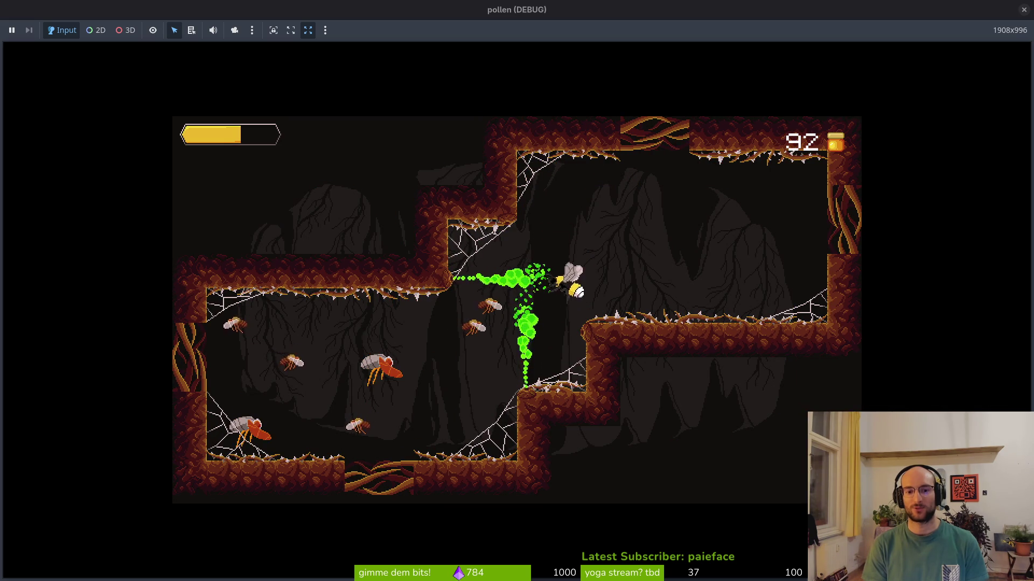
key(Left)
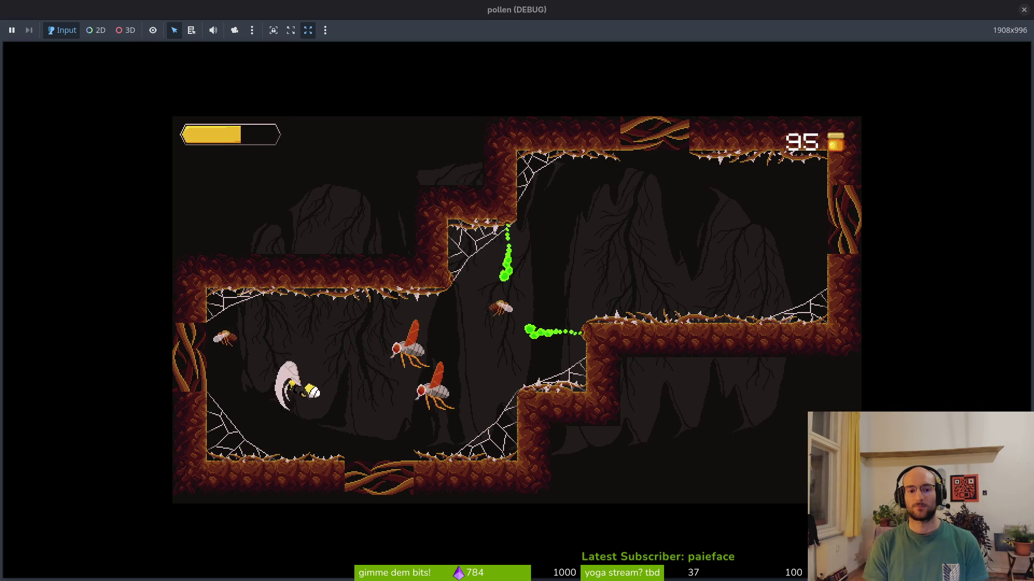
key(Up)
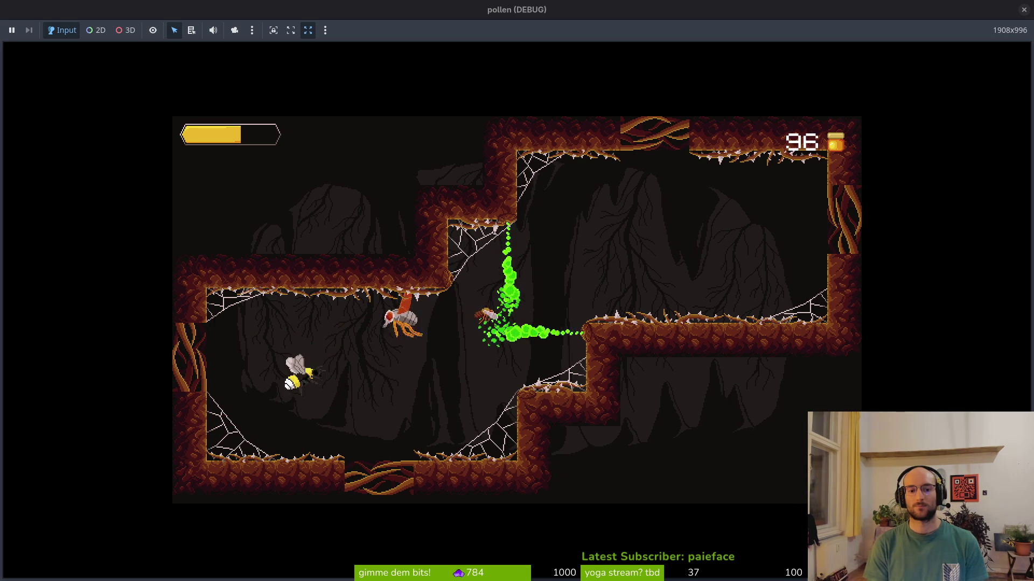
key(Right)
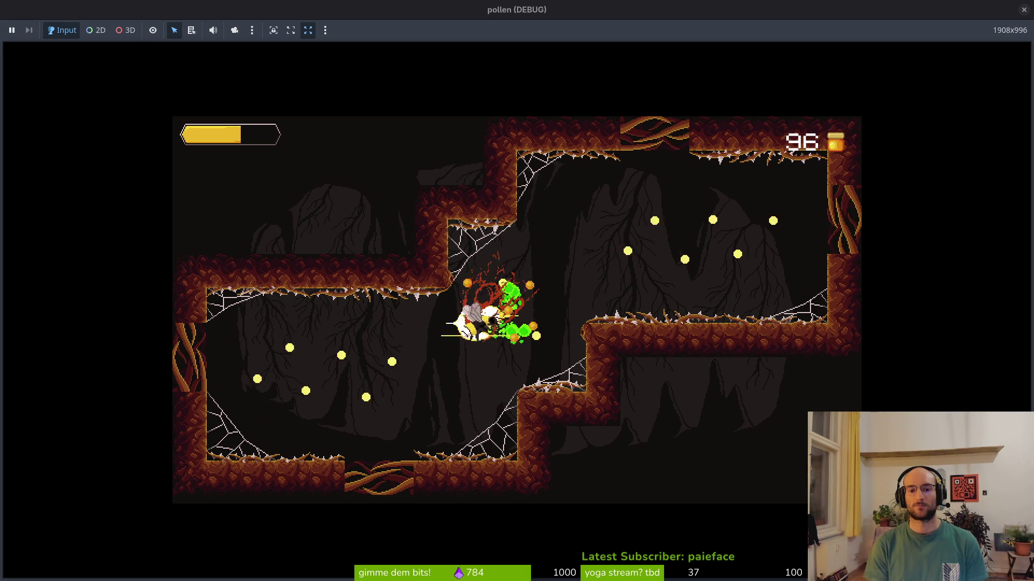
key(Right)
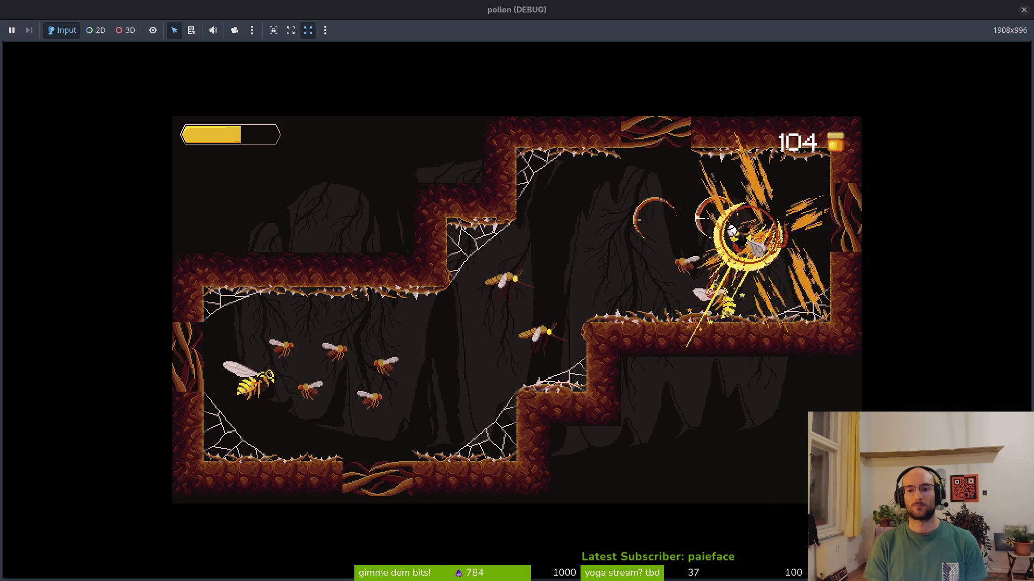
Step: Kill the wasp, collect the pollen orb, and dive onto the bottom-left wasps
key(Left)
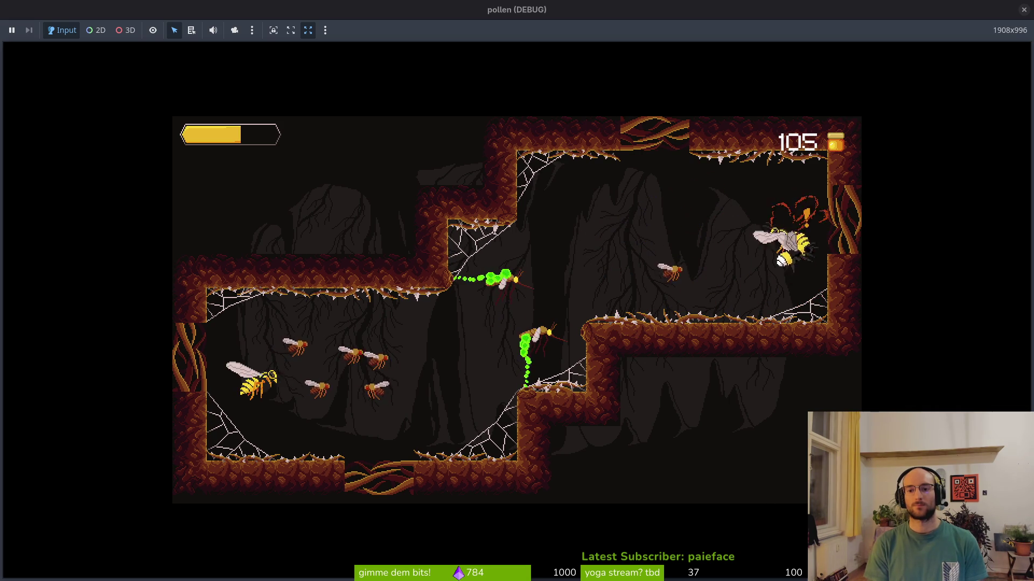
key(Left)
key(Right)
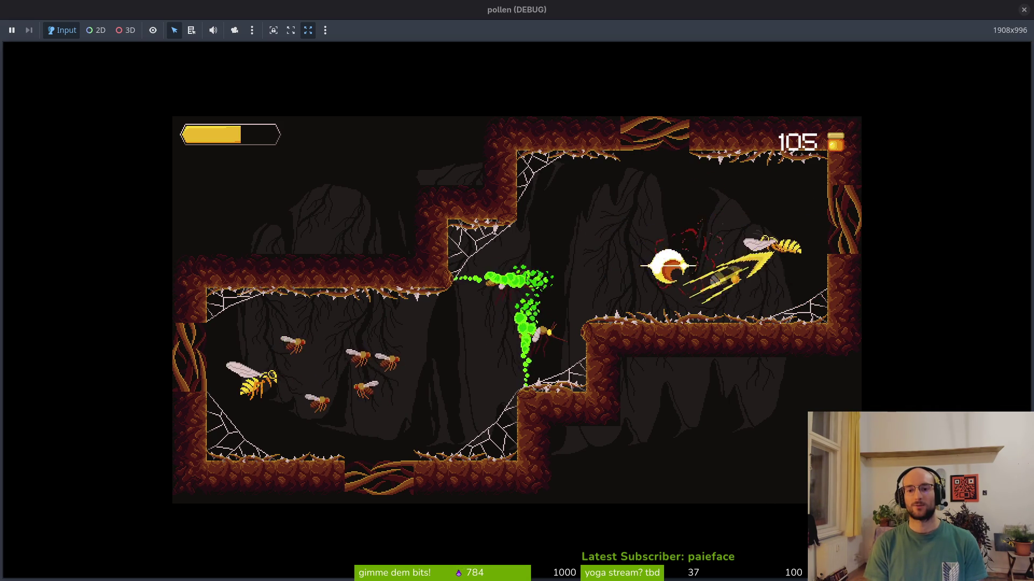
key(Left)
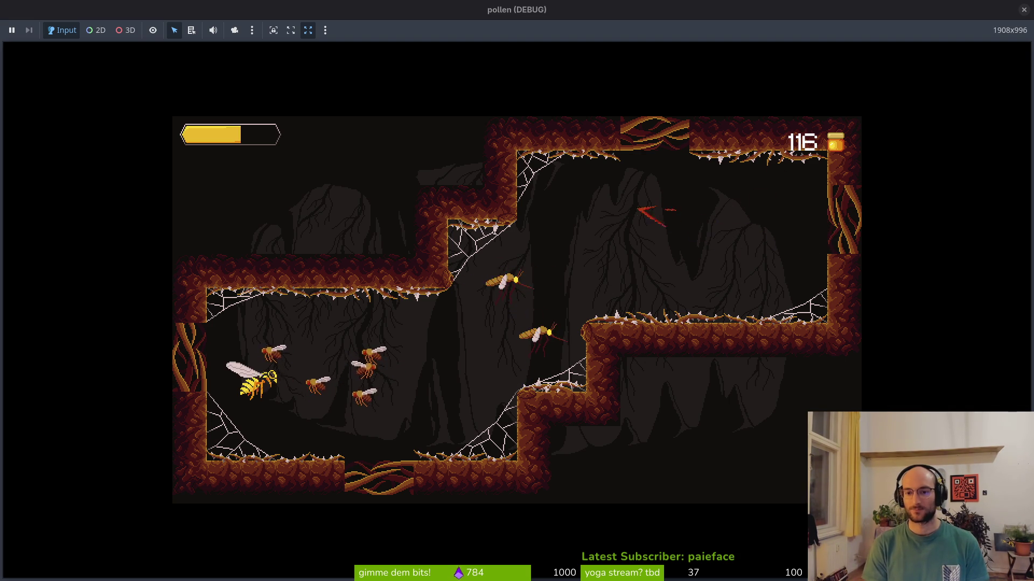
key(Left)
key(Left)
key(Left)
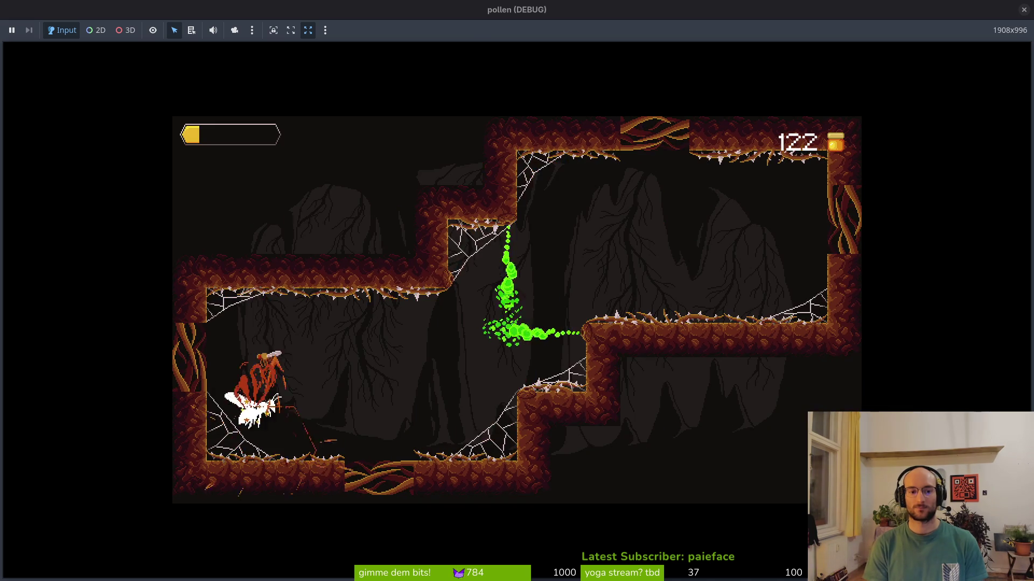
key(Down)
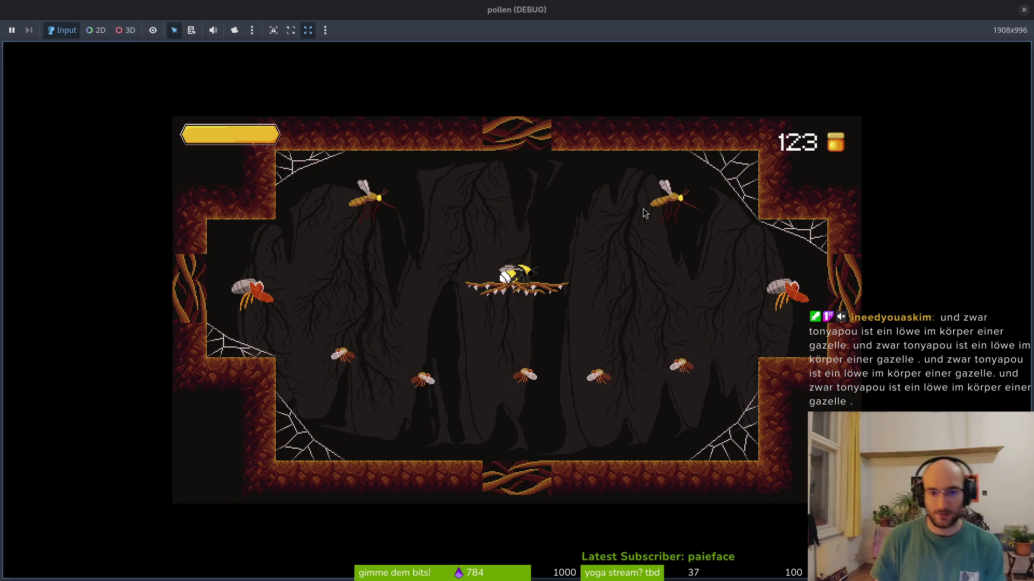
Step: Dash and slash the mosquitoes, raising honey to 138, then pause with Escape
key(Up)
key(space)
key(space)
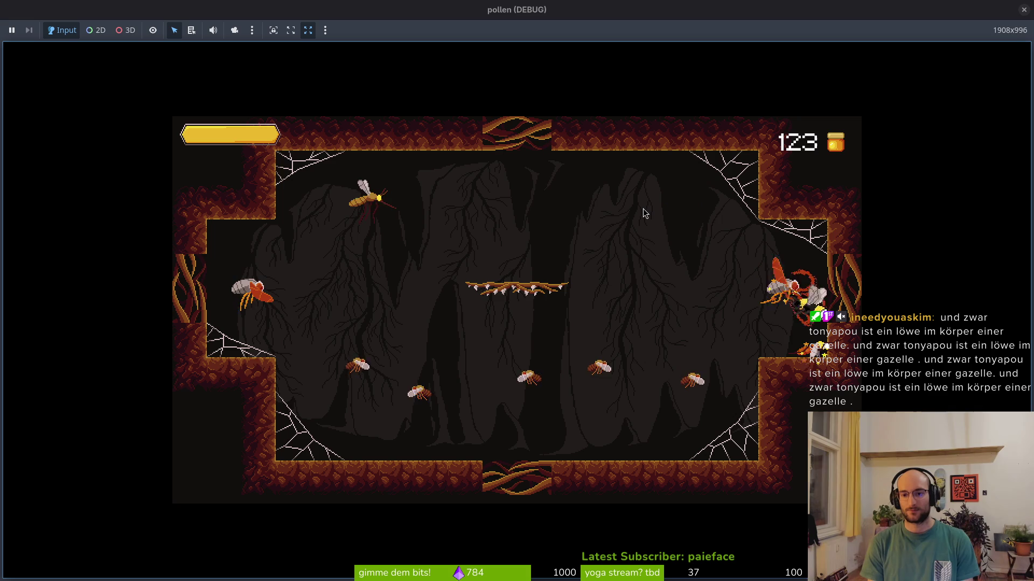
key(space)
key(space)
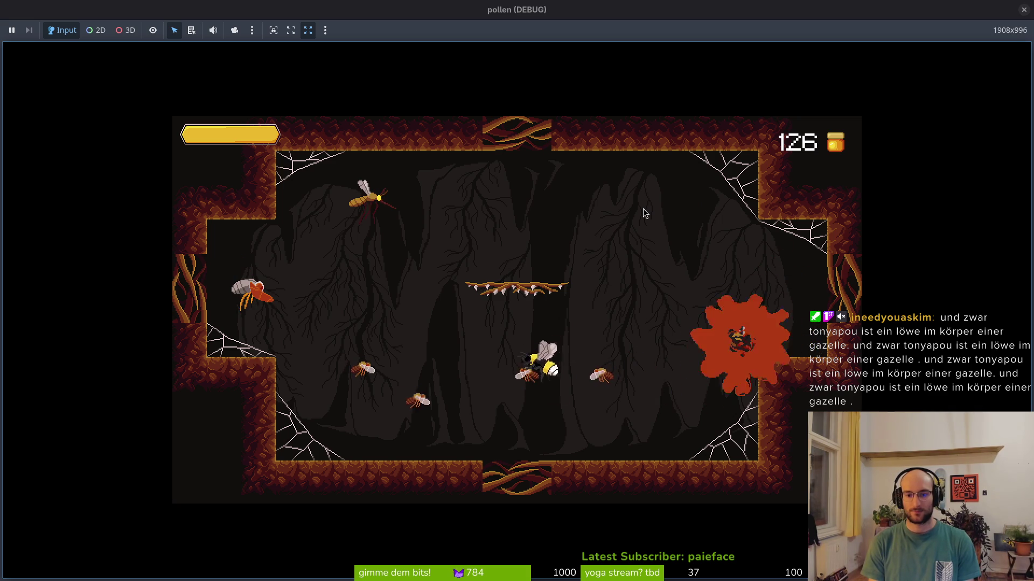
key(space)
key(space)
key(space)
key(space)
key(space)
key(space)
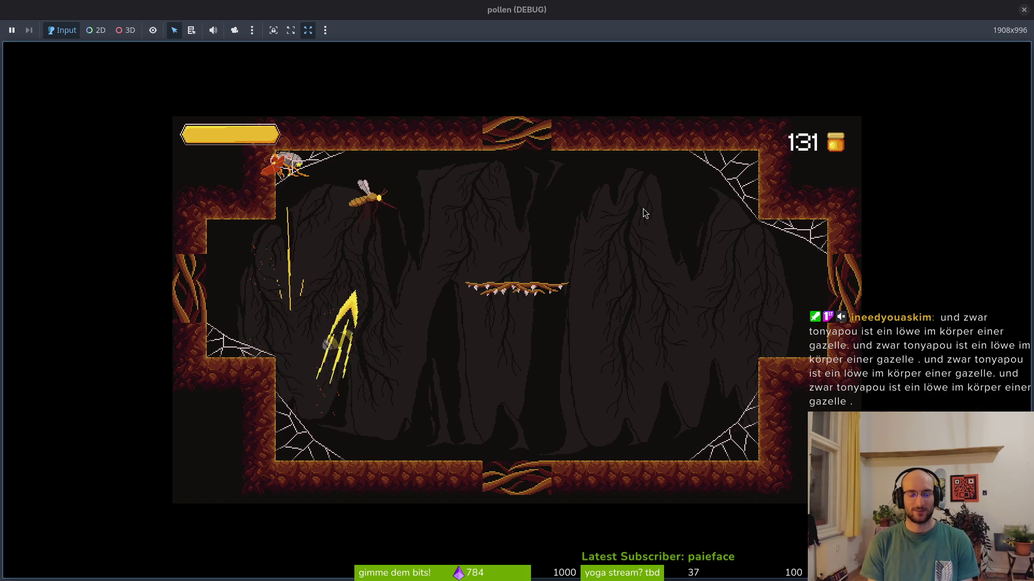
key(space)
key(space)
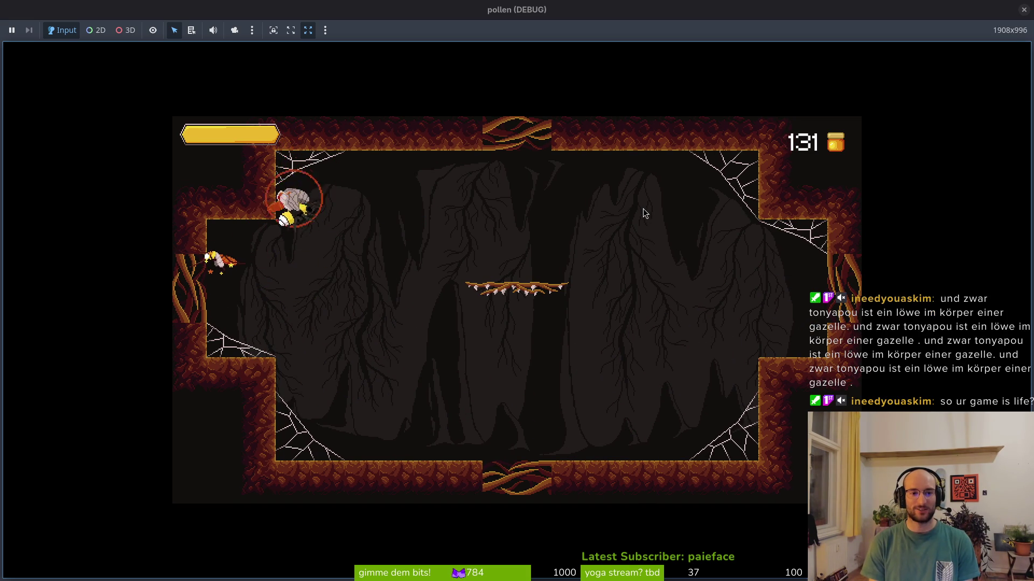
key(space)
key(space)
key(space)
key(space)
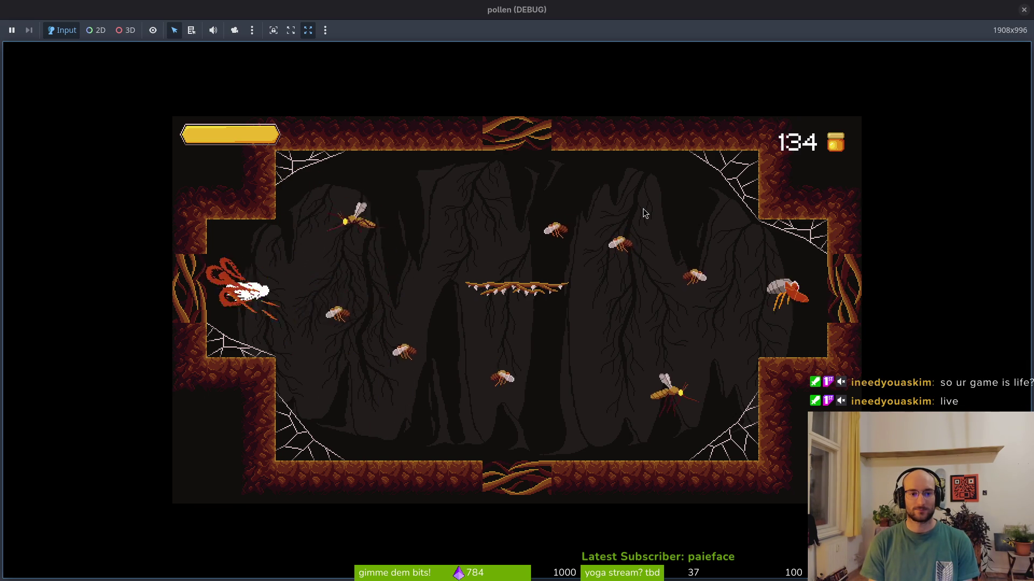
key(space)
key(space)
key(space)
key(space)
key(space)
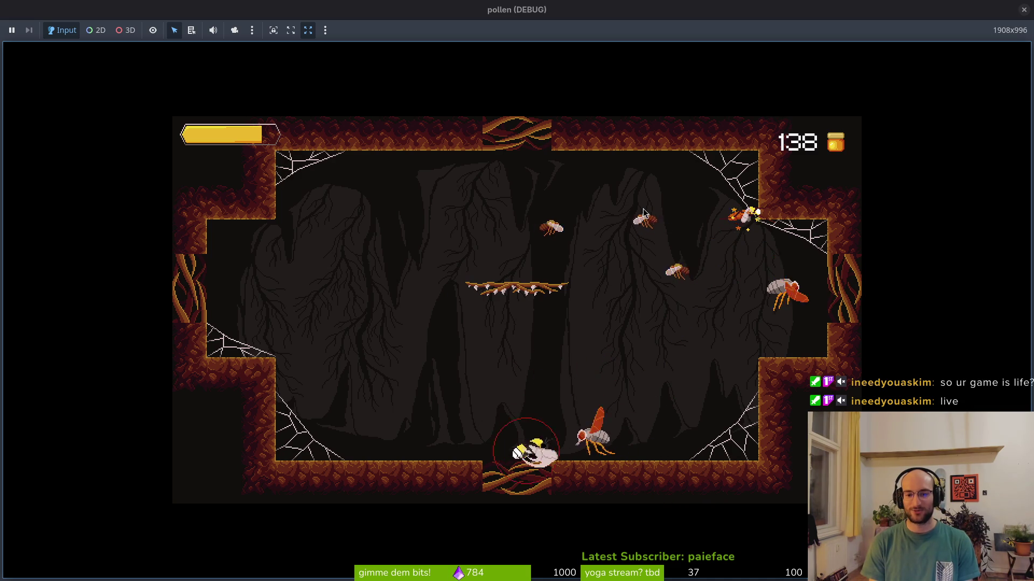
key(Escape)
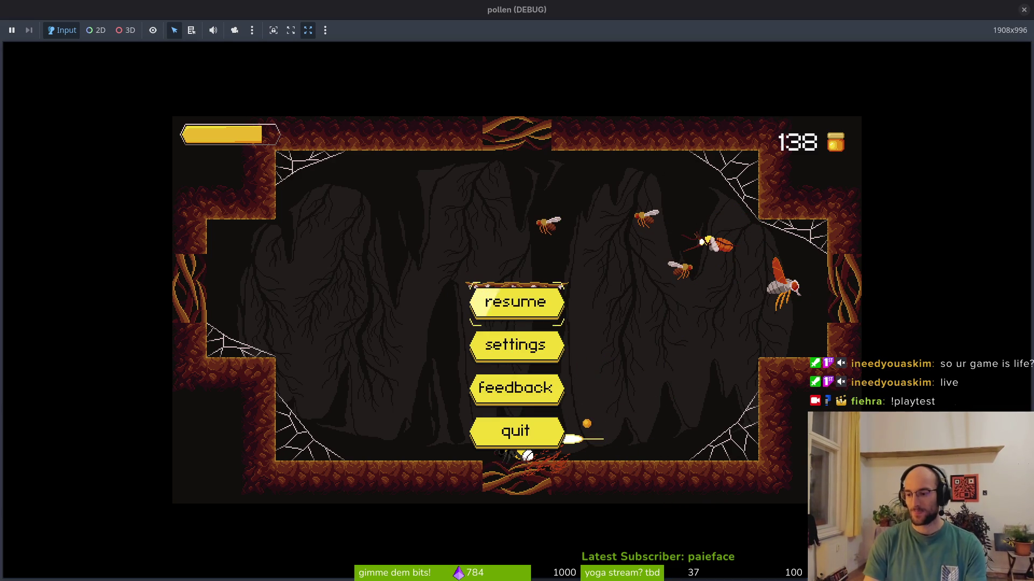
Step: Choose resume in the pause menu to continue the game
click(513, 304)
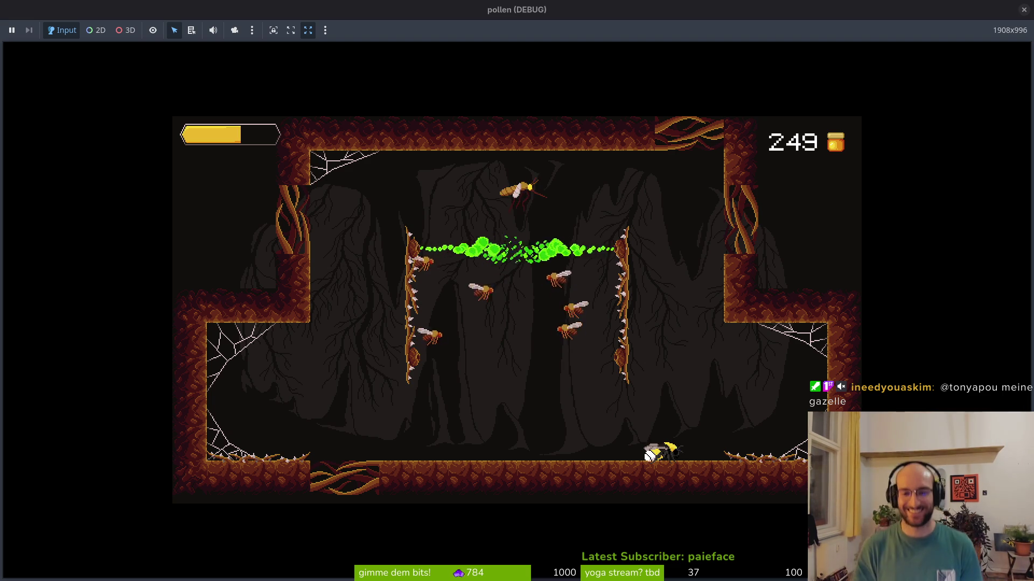
Step: Attack the wasp above, pollinate the dandelion, and drop through the floor gap
key(Left)
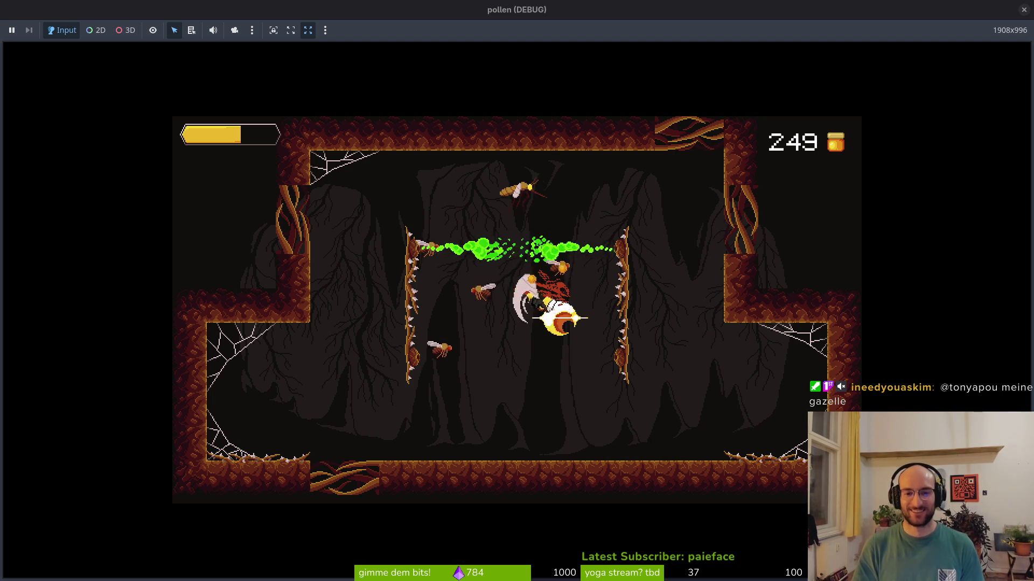
key(x)
key(x)
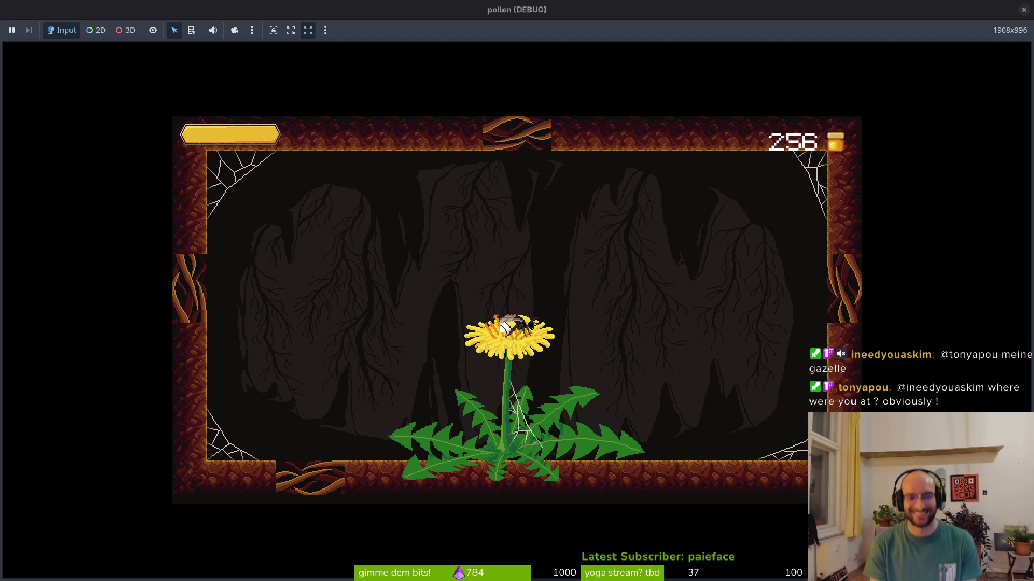
key(Down)
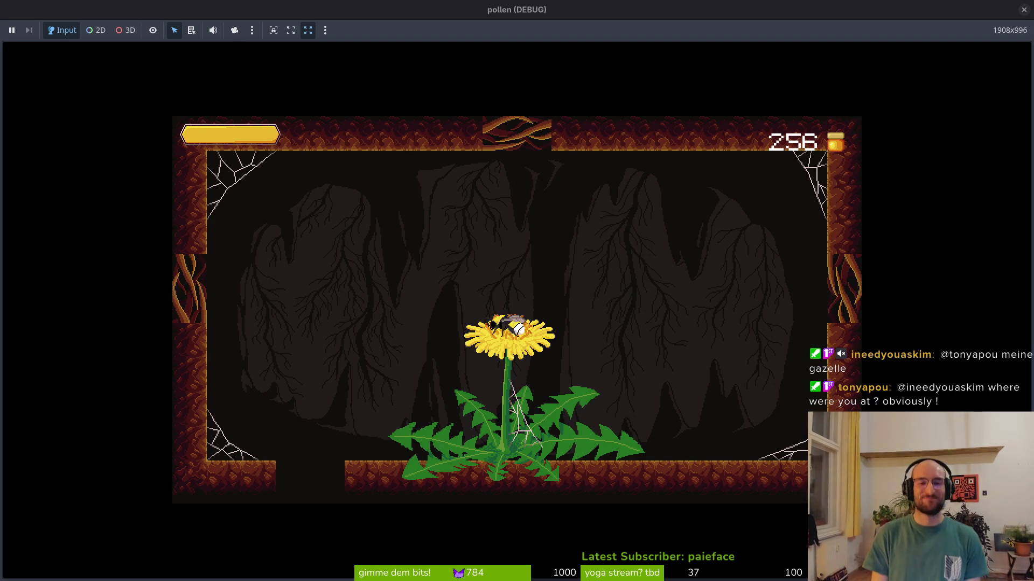
key(Left)
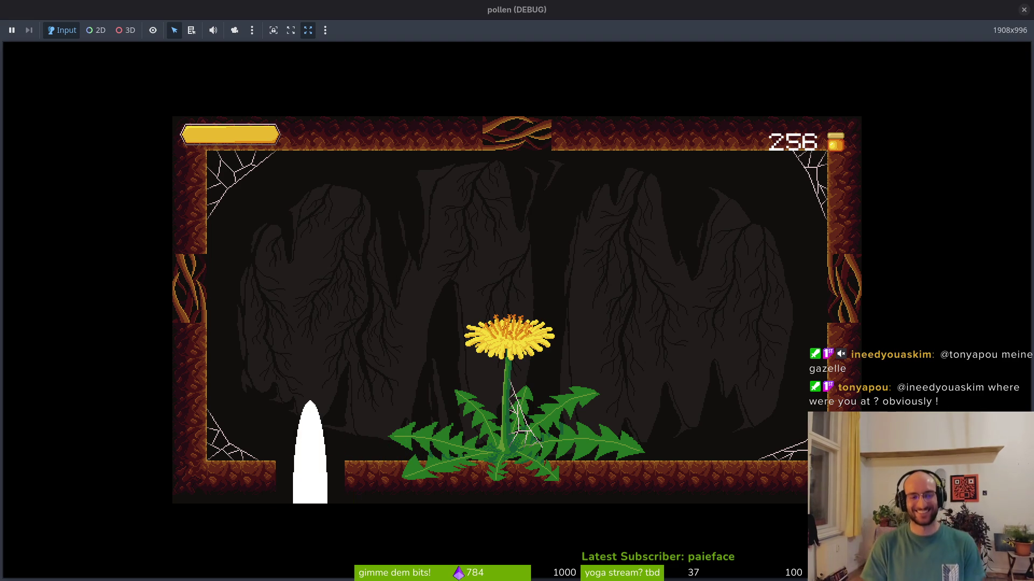
Step: Dash and slash at the spawning flies across the new cave room
key(Right)
key(Left)
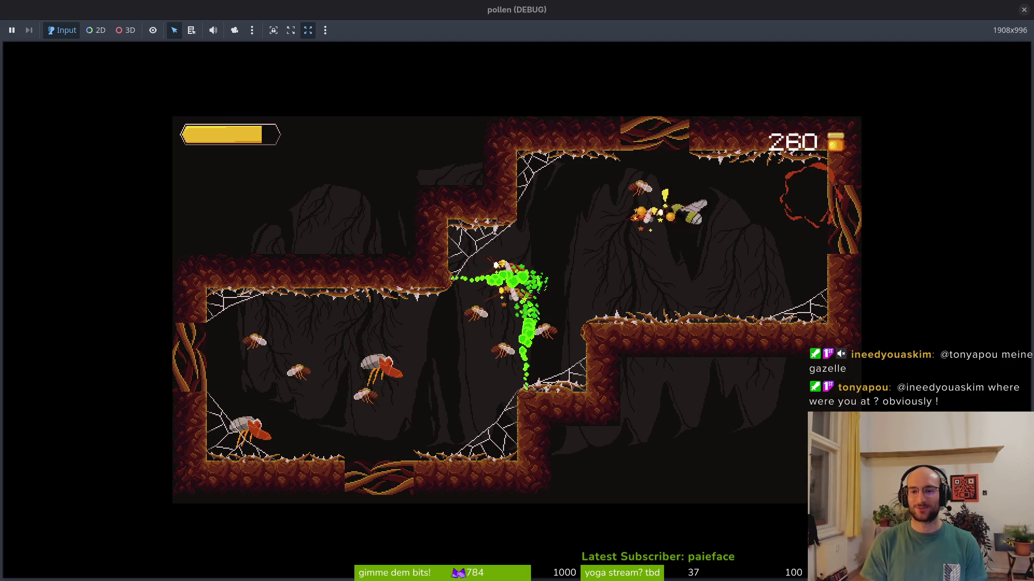
key(Left)
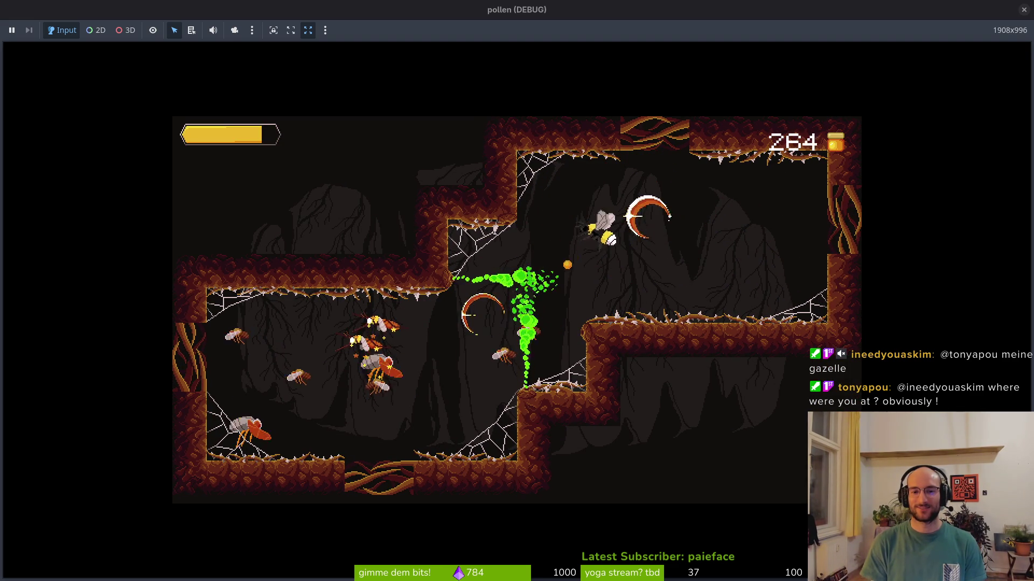
key(Right)
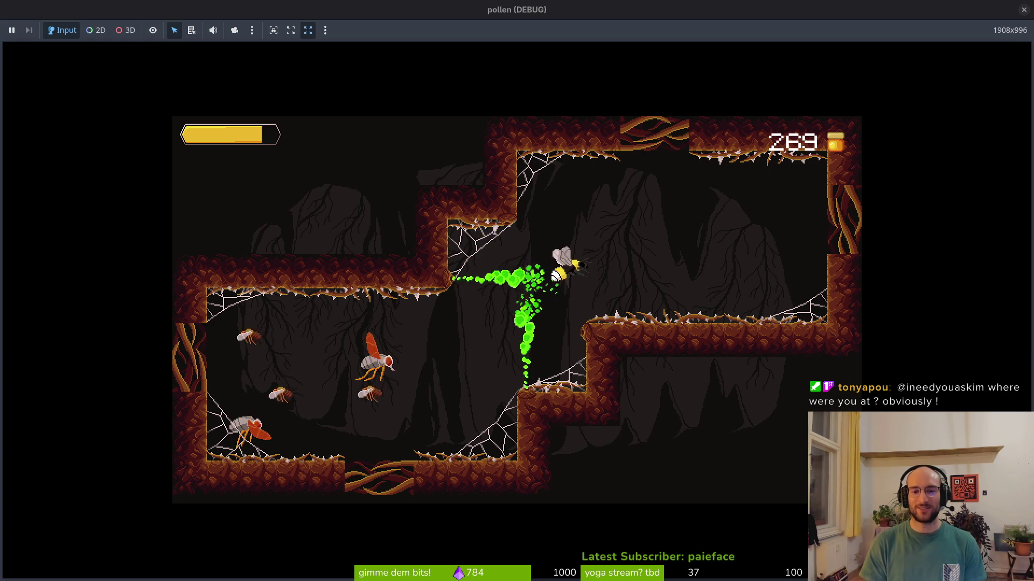
key(Left)
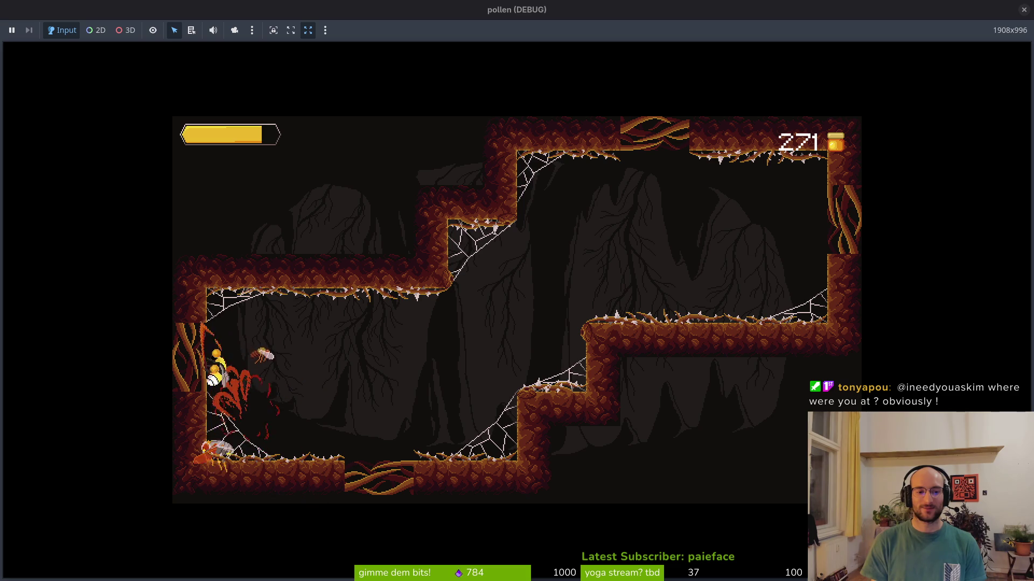
Step: Kill the spider, collect its pollen orbs, and clear the remaining flies
key(Right)
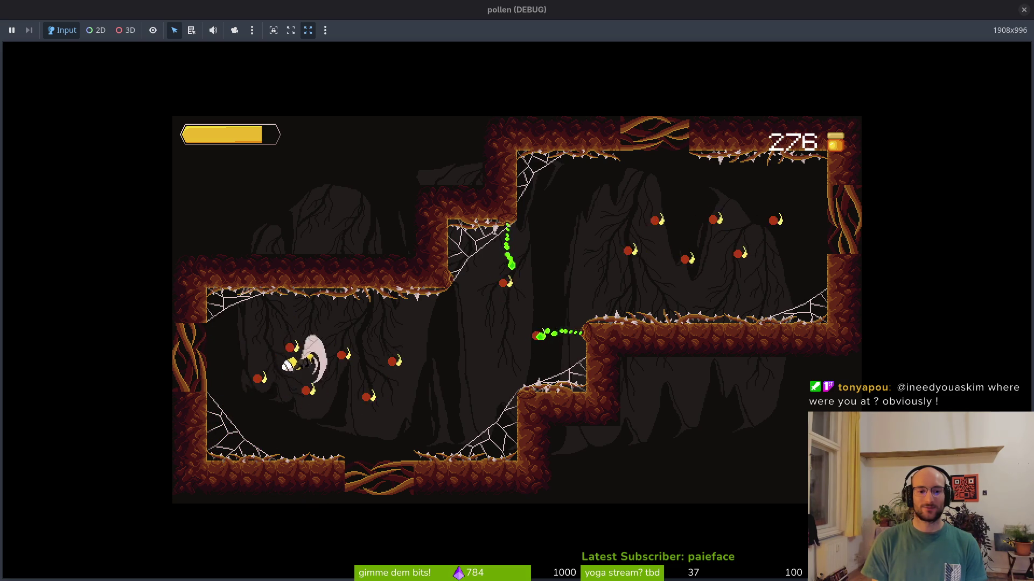
key(Left)
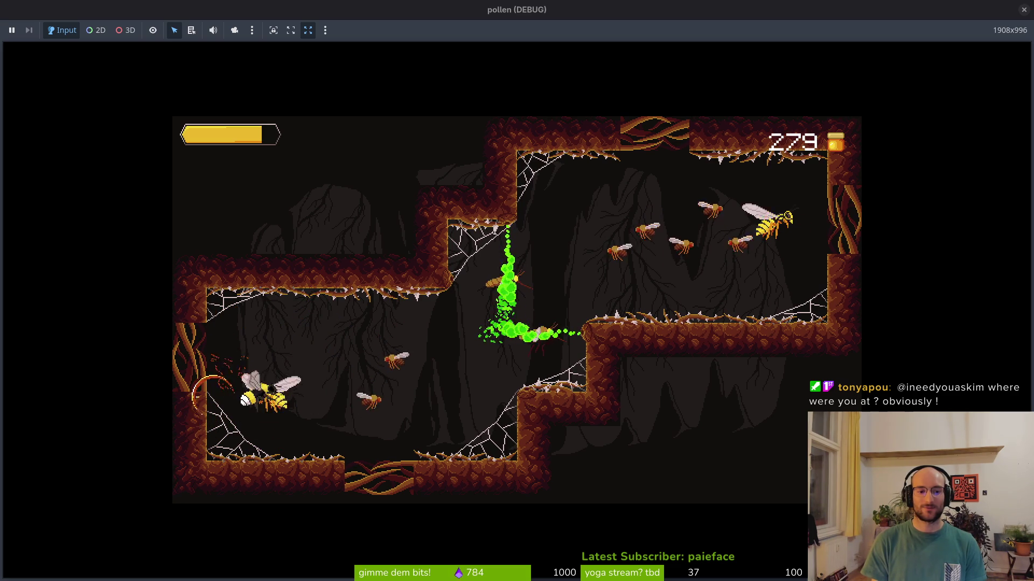
key(Right)
key(Down)
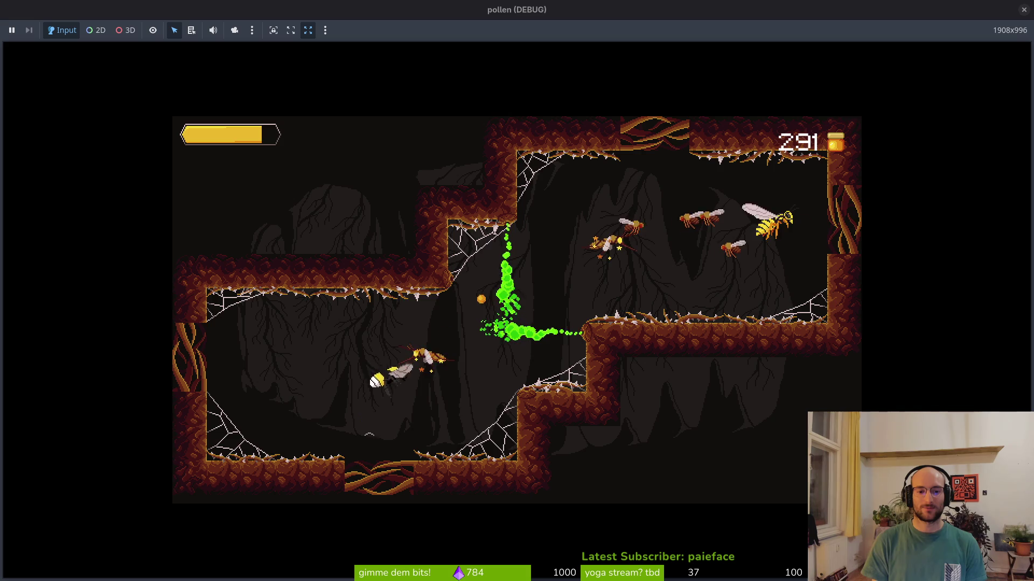
key(Down)
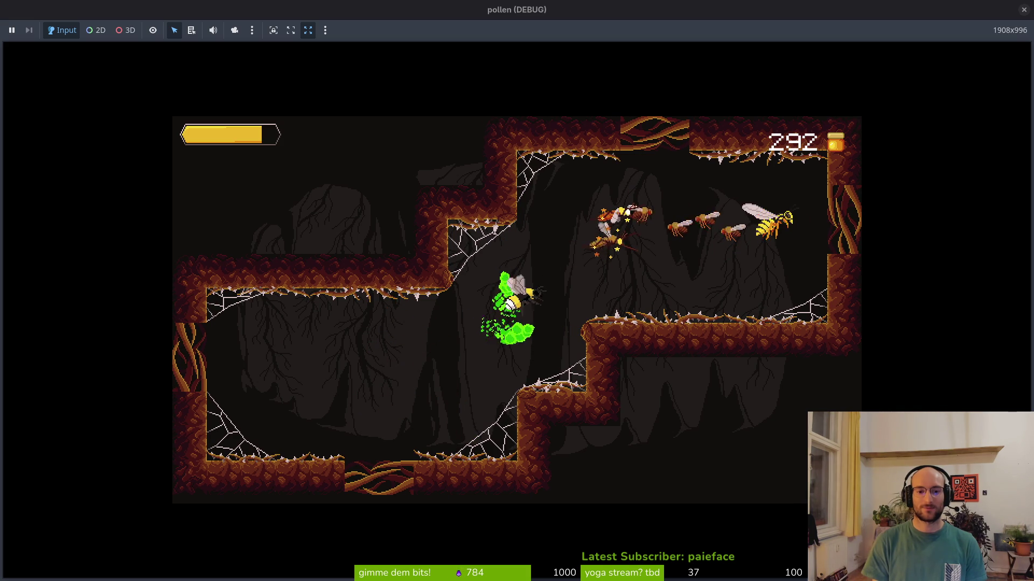
key(Right)
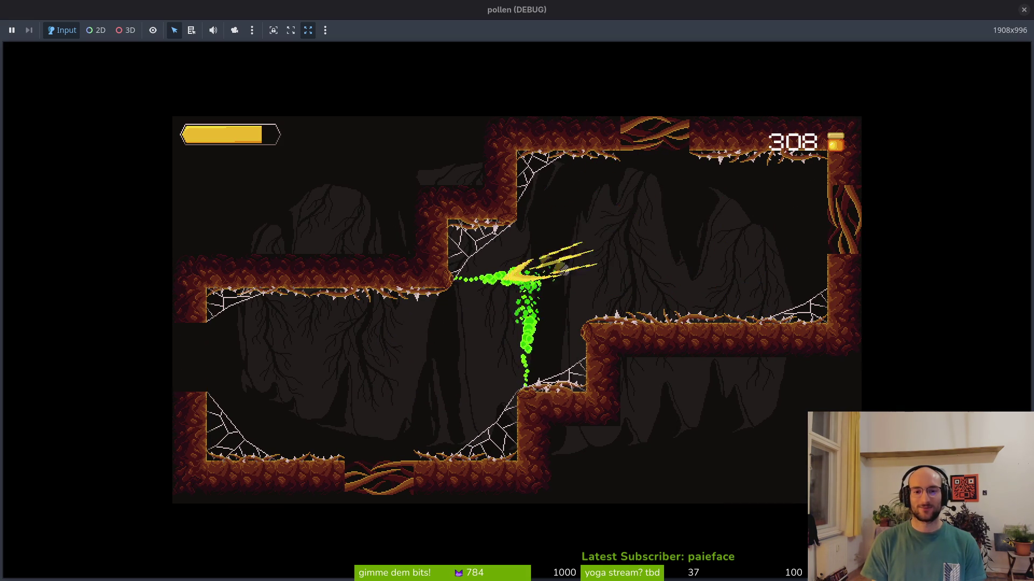
key(Left)
key(Left)
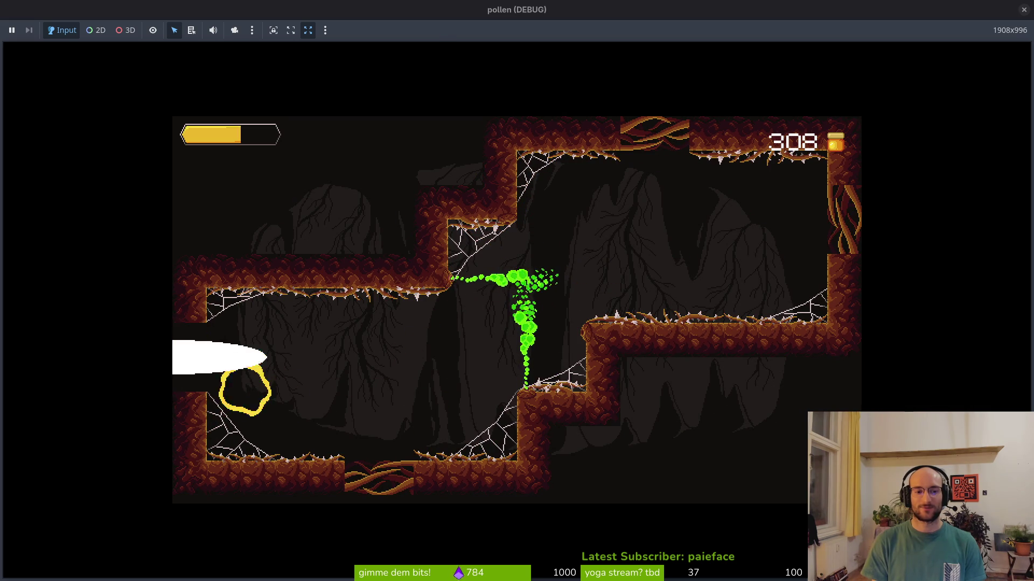
Step: Burst-attack the new flies with dashes up, down and across the cave
key(Up)
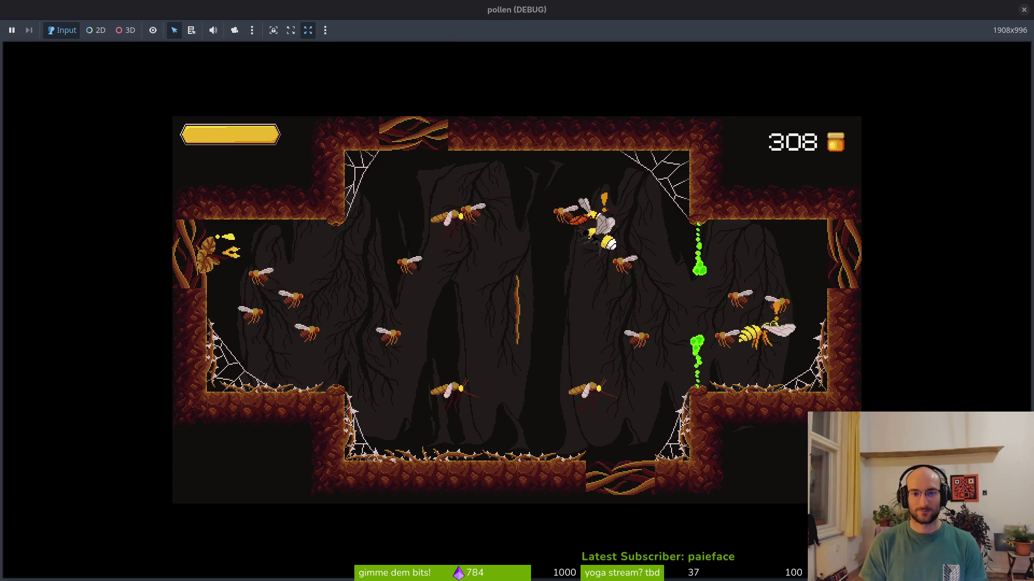
key(Down)
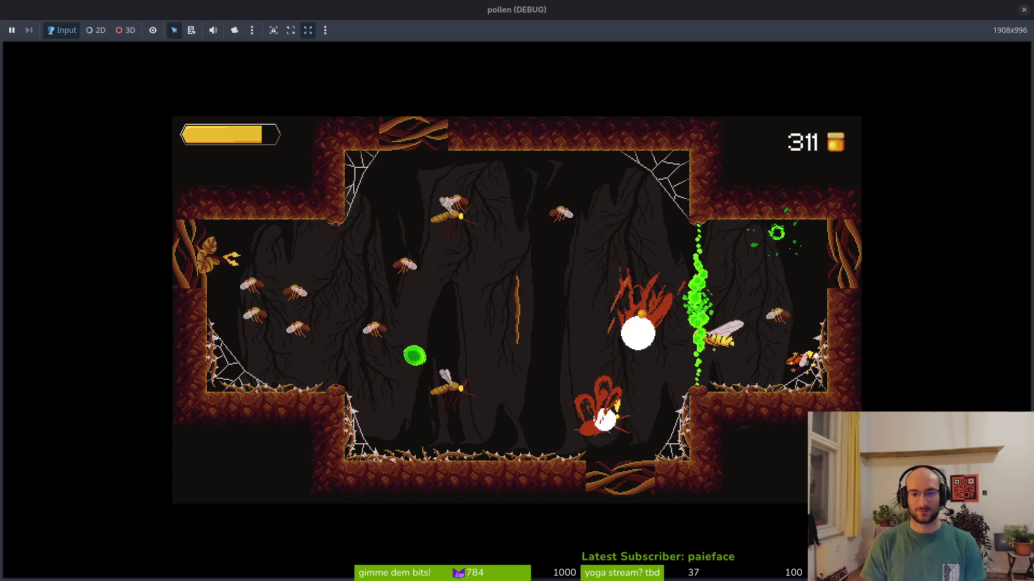
key(Up)
key(Right)
key(Up)
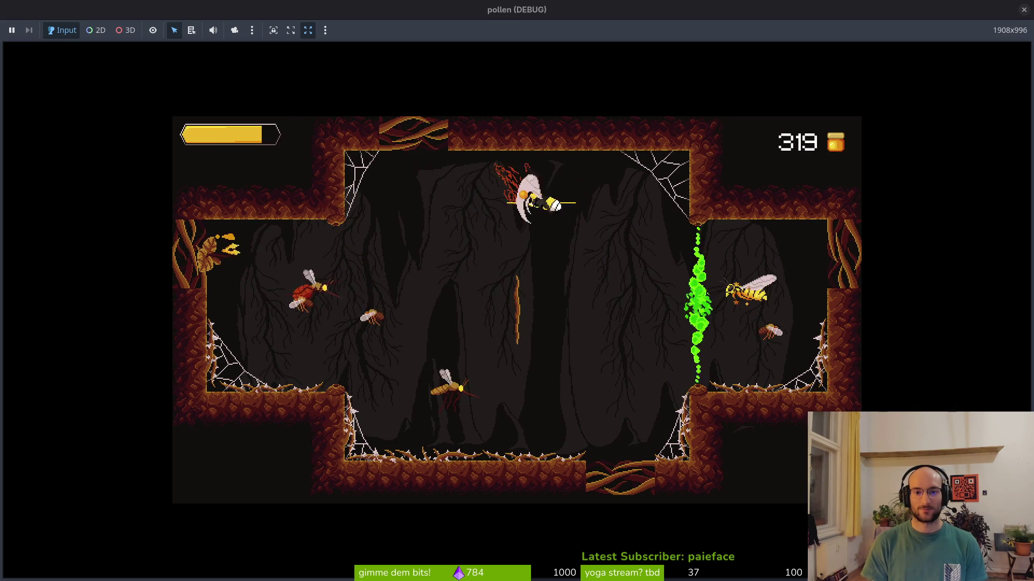
key(Down)
key(Up)
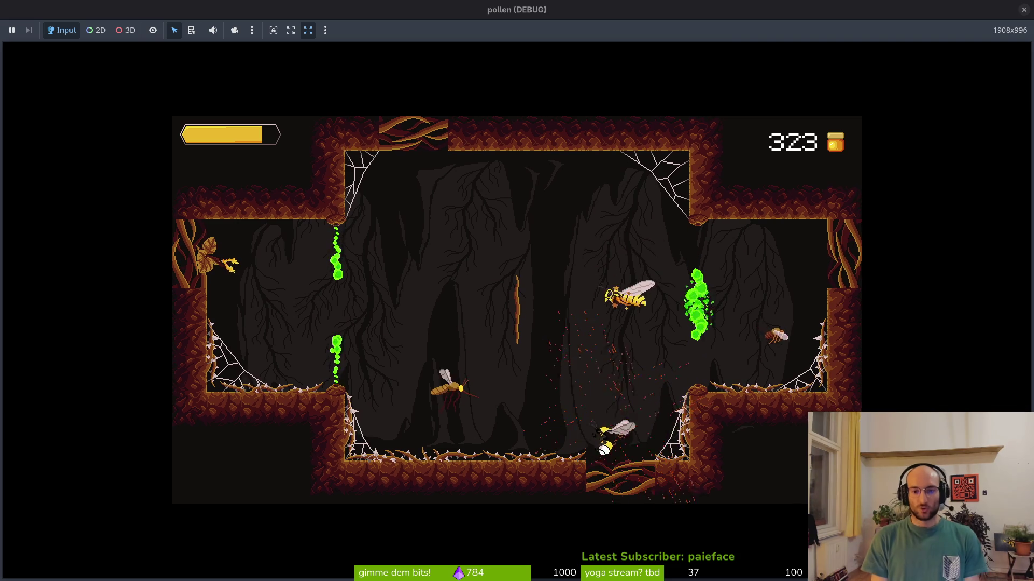
Step: Destroy the small fly and burst the green orb with slashes
key(Up)
key(Up)
key(Down)
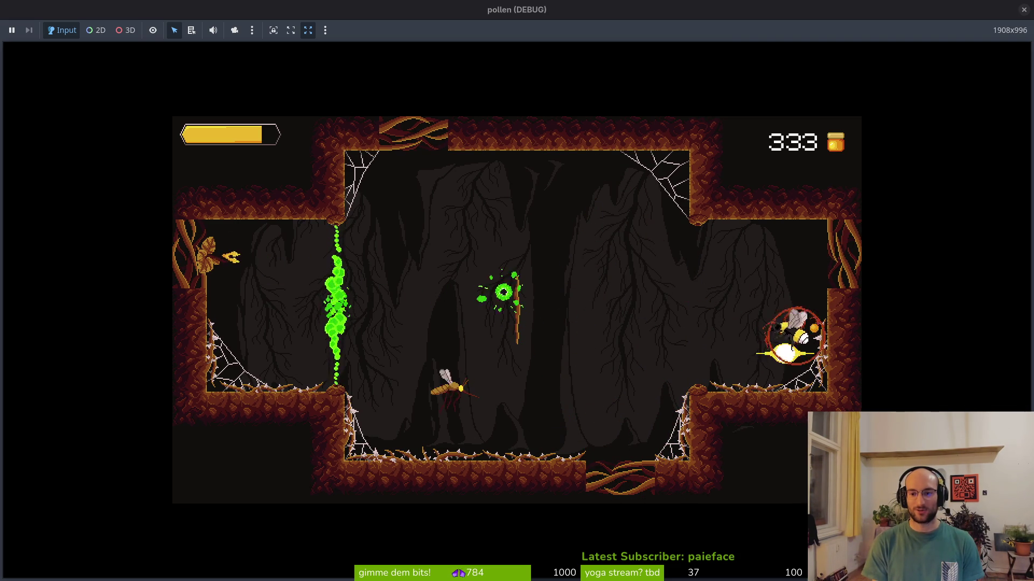
key(Right)
key(Up)
key(Left)
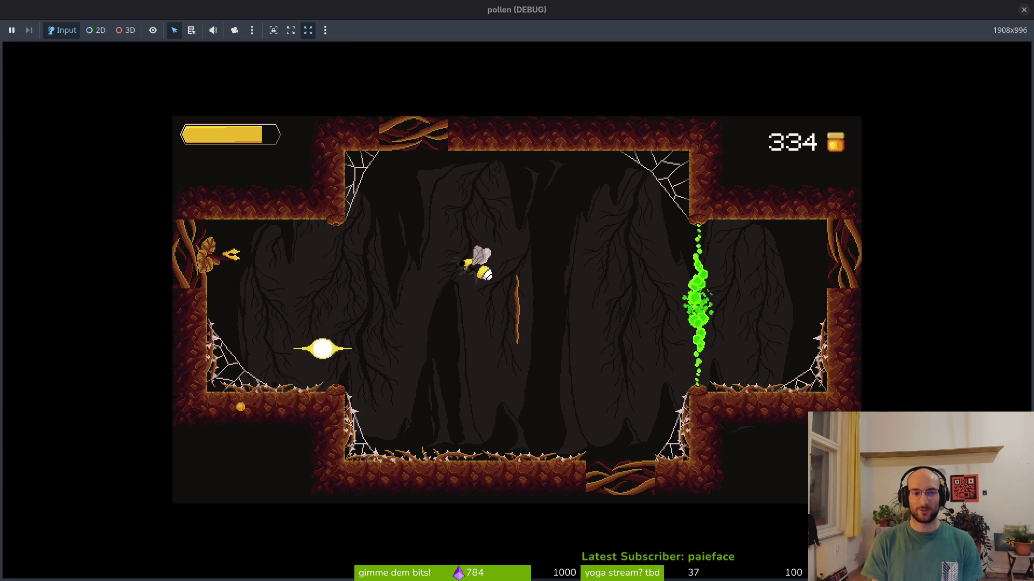
key(Left)
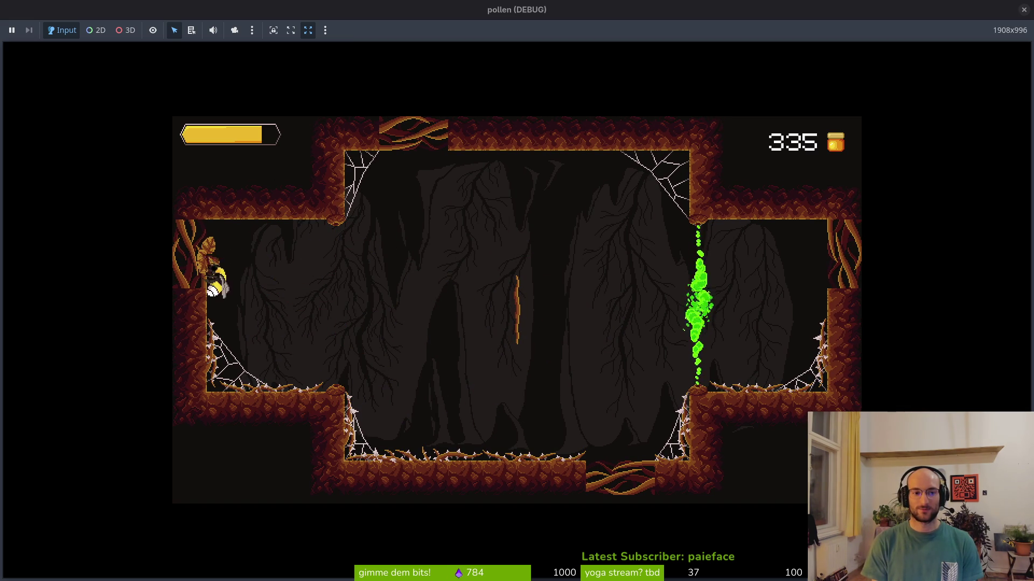
Step: Destroy the wasp and attack enemies down-right toward the right wall, reaching 353 honey
key(Right)
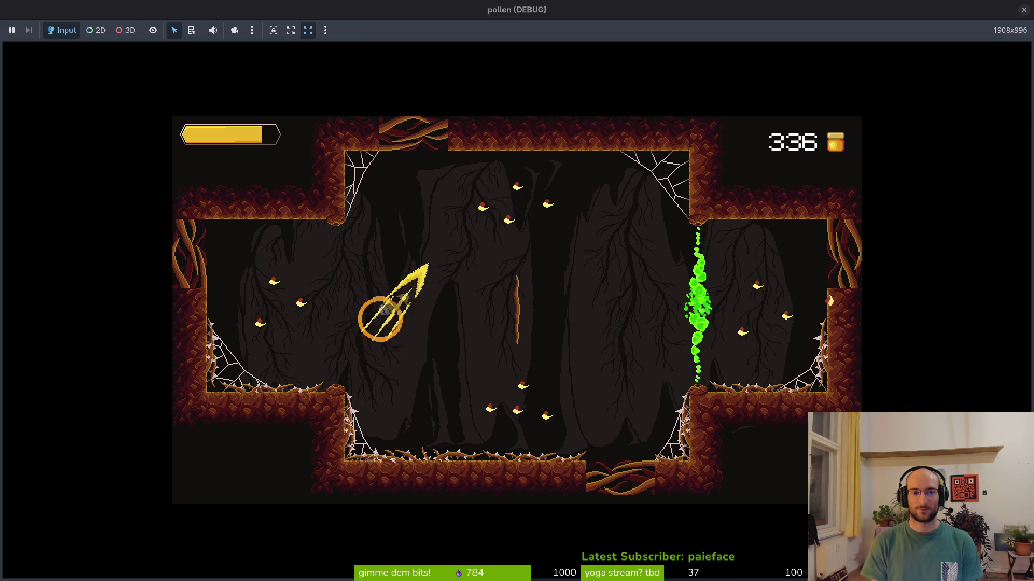
key(Down)
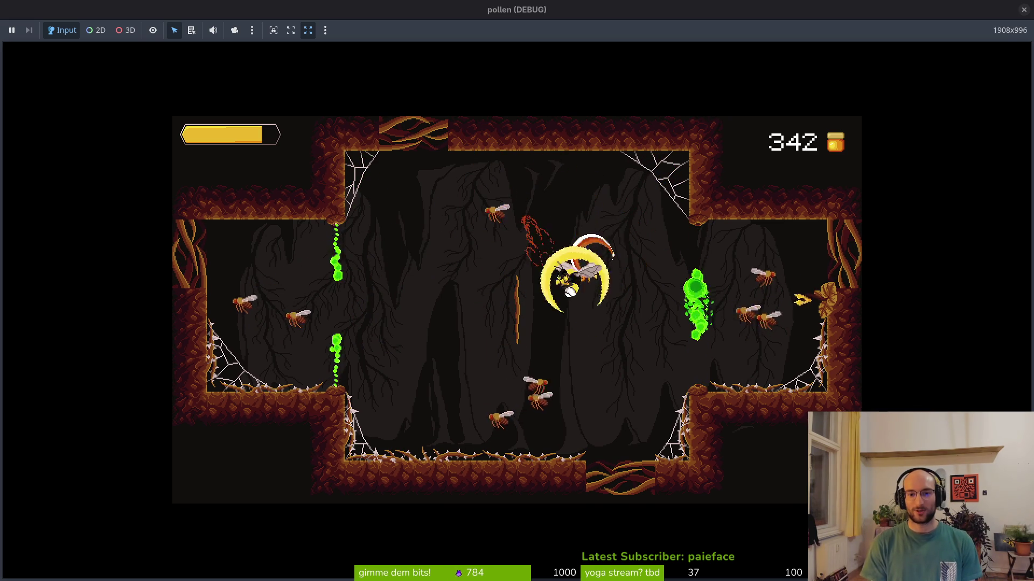
key(Left)
key(Right)
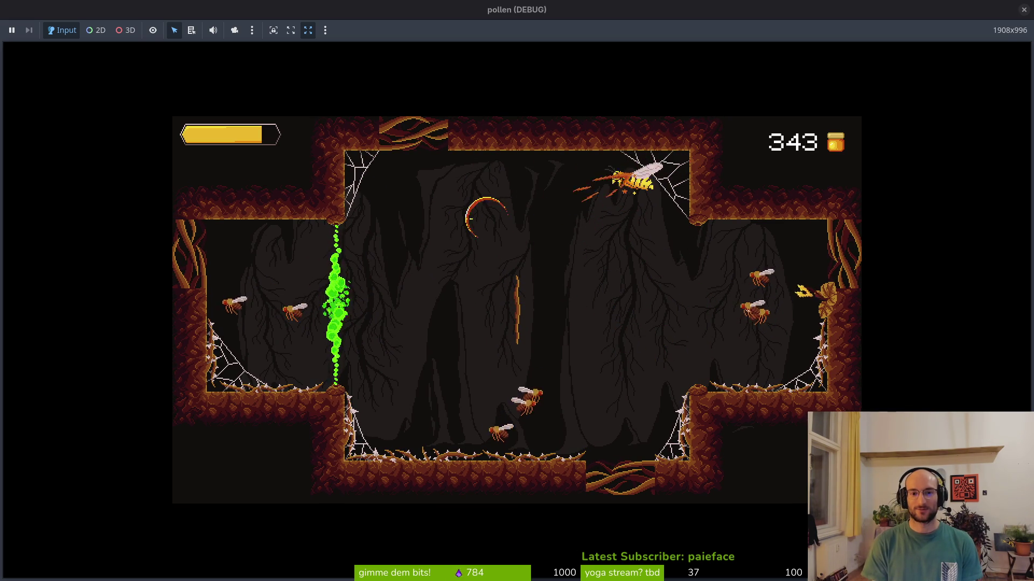
key(Down)
key(Up)
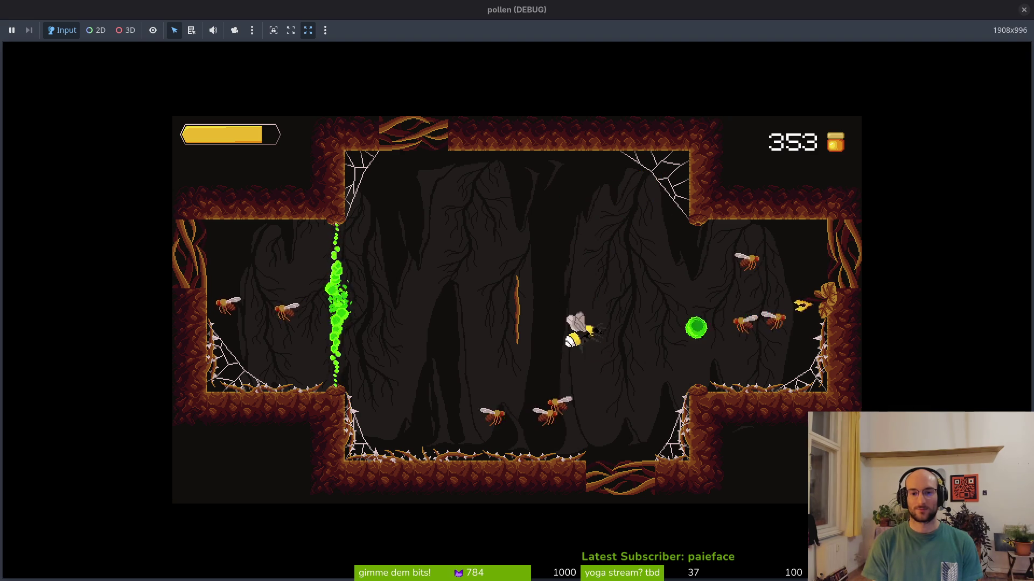
key(Right)
key(Down)
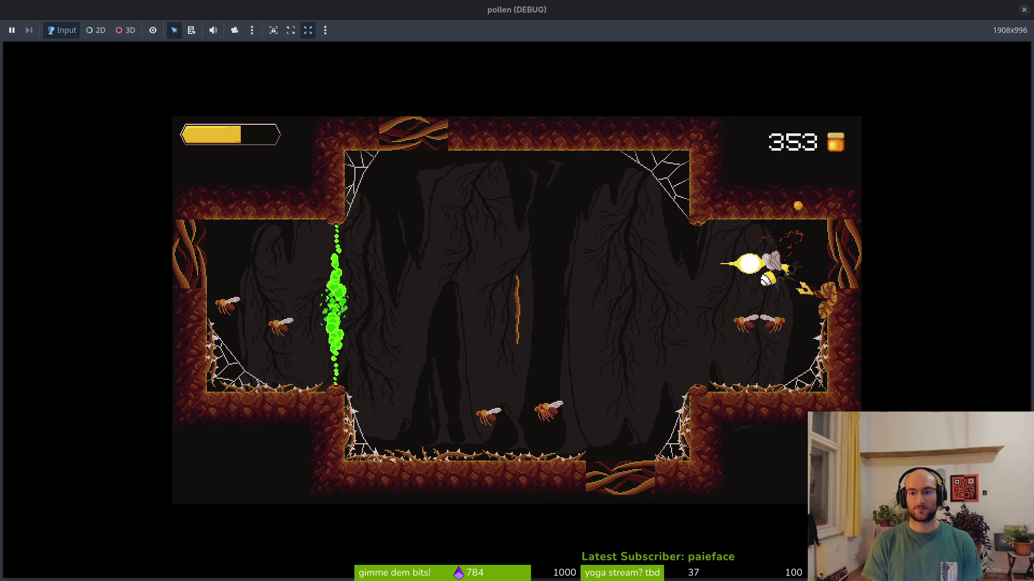
key(Down)
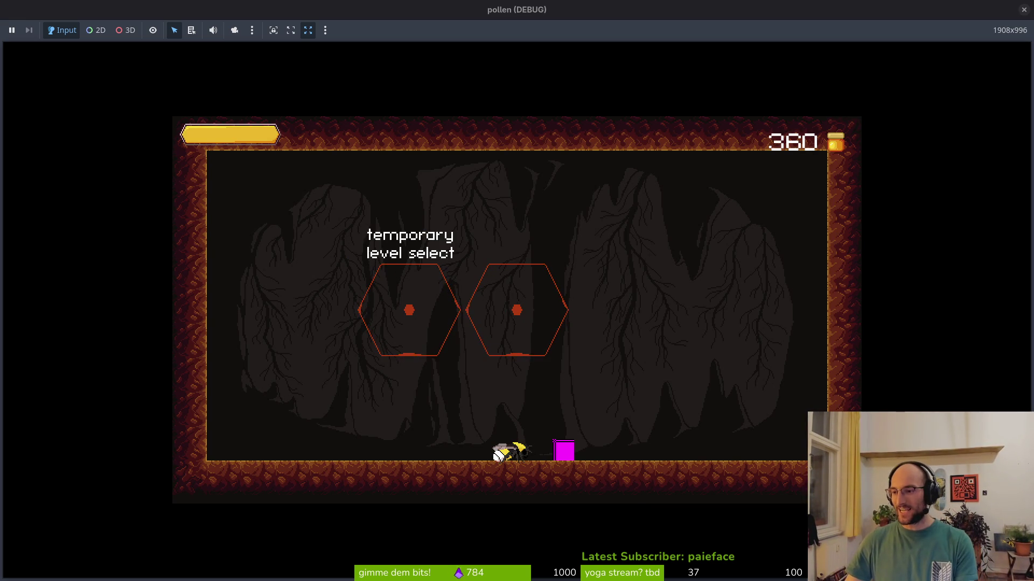
Step: Stop the pollen debug run, shrink the output panel, and quit the Godot editor
click(650, 7)
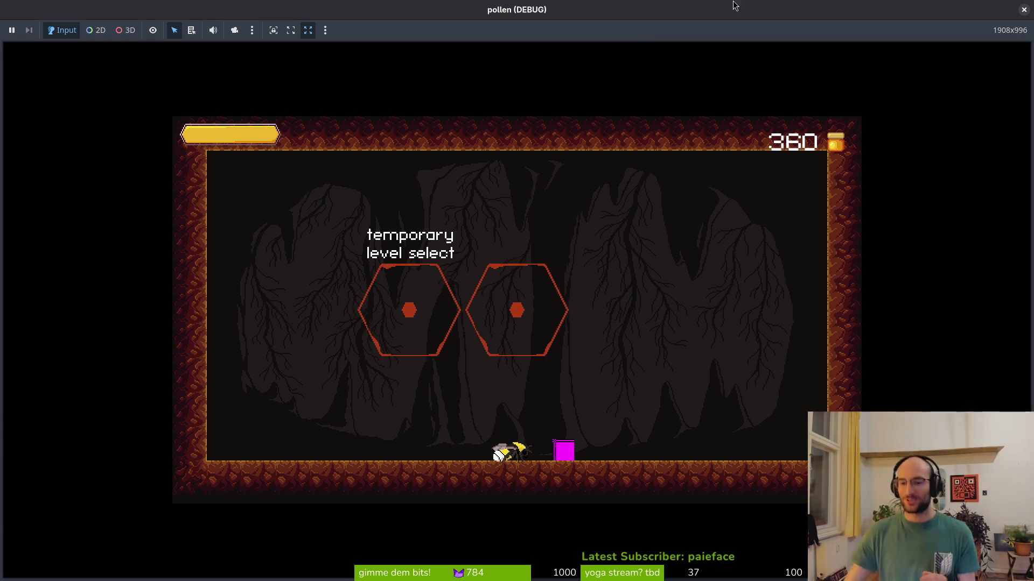
click(1023, 10)
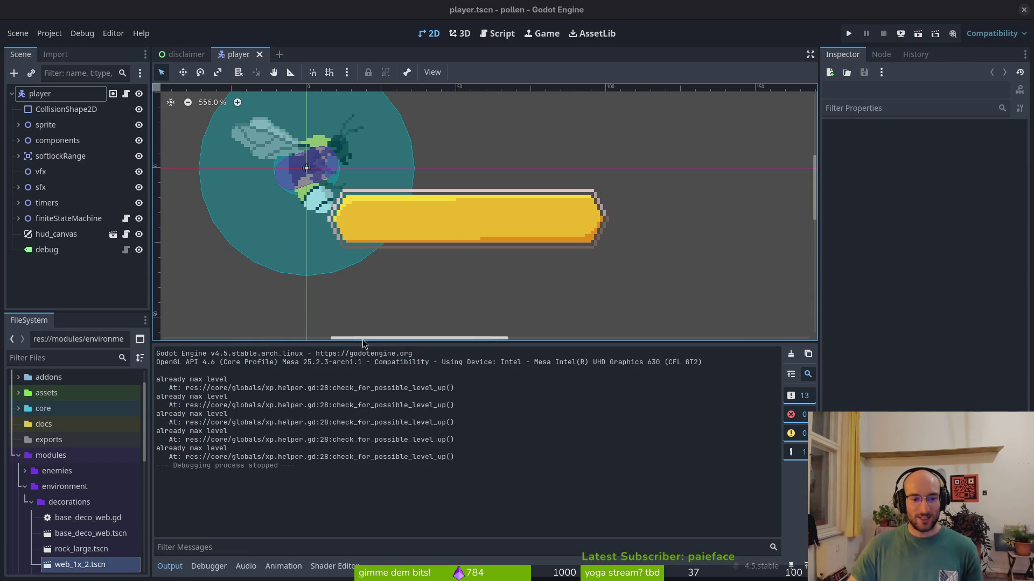
drag(375, 345, 376, 438)
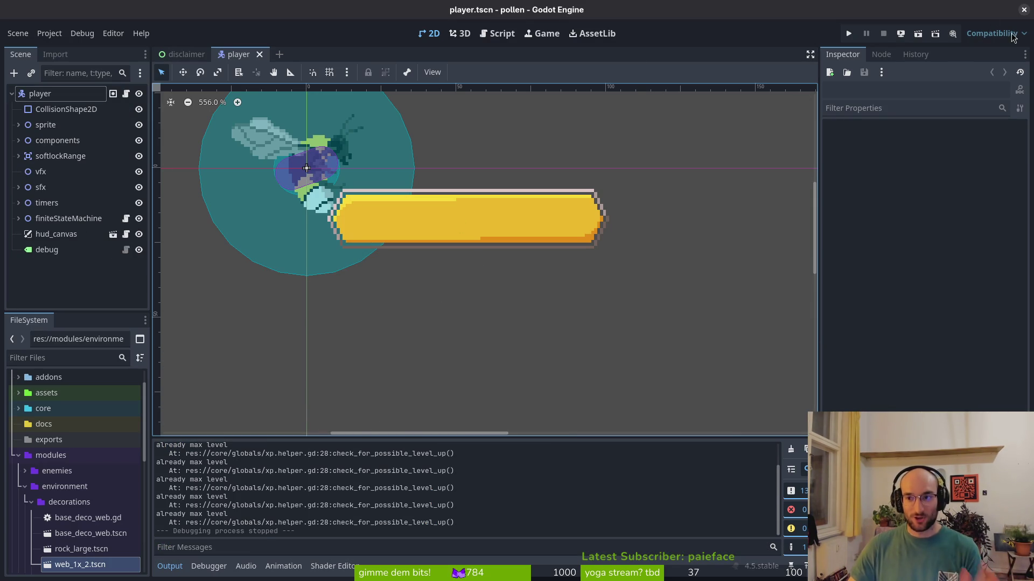
click(1024, 10)
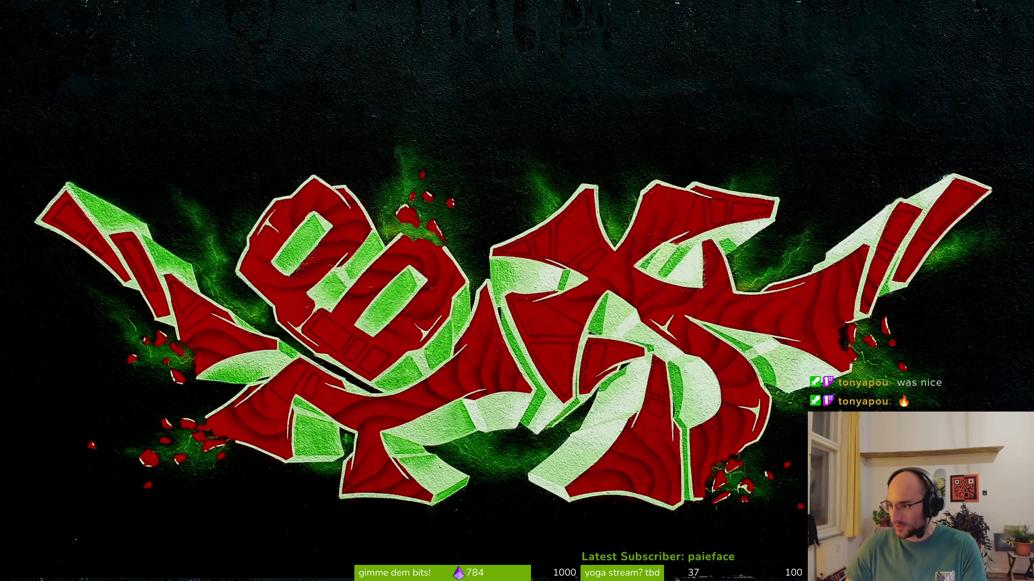
Step: Switch to Firefox showing the pollen project's GitLab issues list
key(alt+Tab)
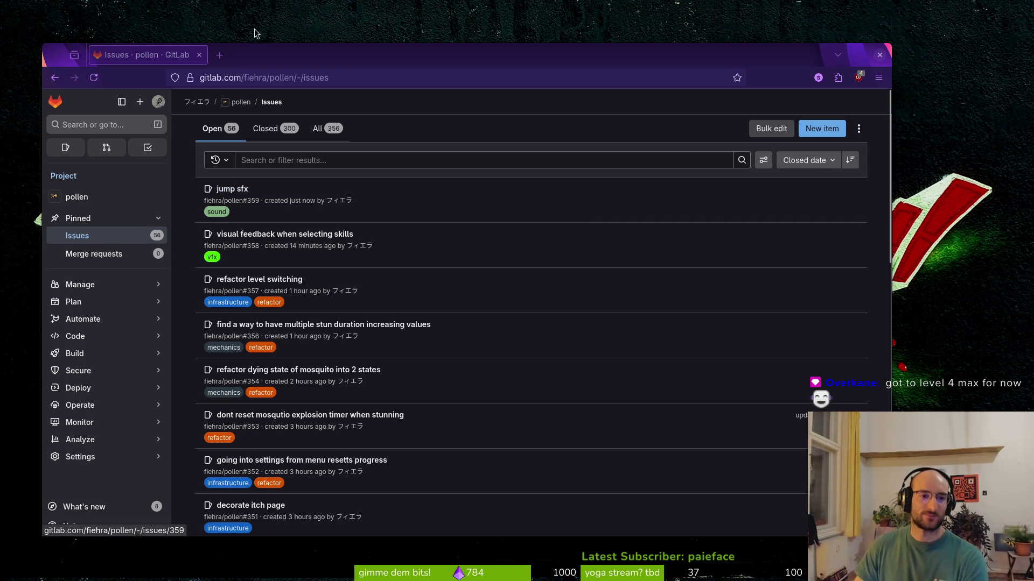
Step: In a new tab, load Twitch's Creator Dashboard Stream Manager from the address suggestions
scroll(295, 211, down, 3)
scroll(296, 211, up, 3)
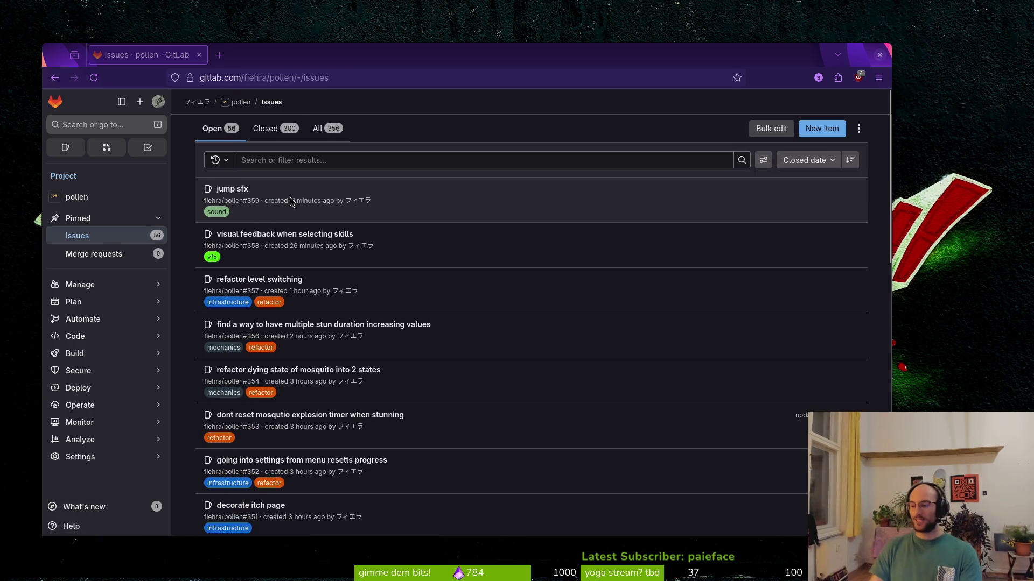
click(225, 56)
text(twitch)
key(ctrl+a)
key(BackSpace)
text(d)
key(Down)
key(Return)
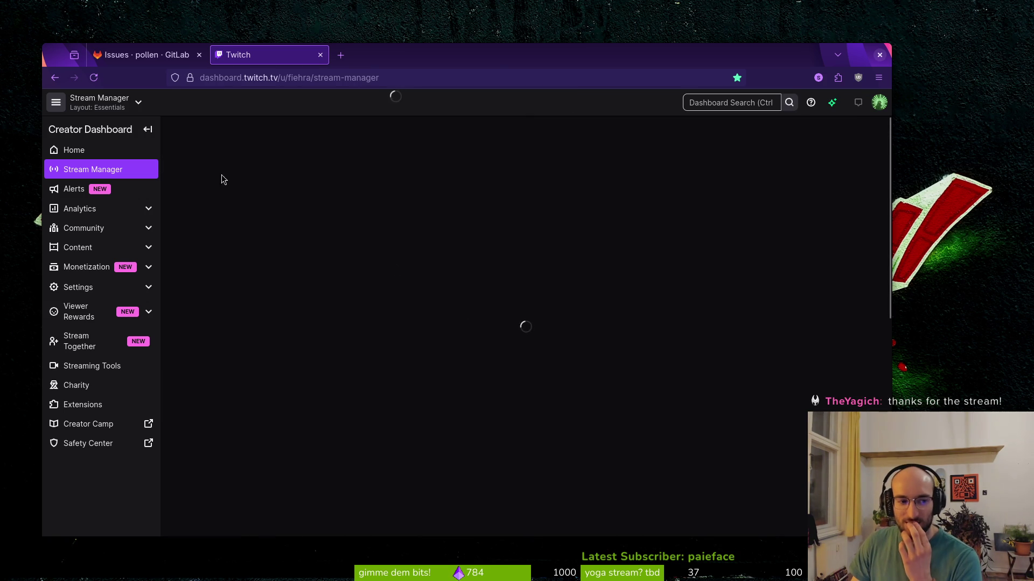
Step: Close the GitLab tab, maximize the browser, and open the Raid a Channel picker
click(199, 55)
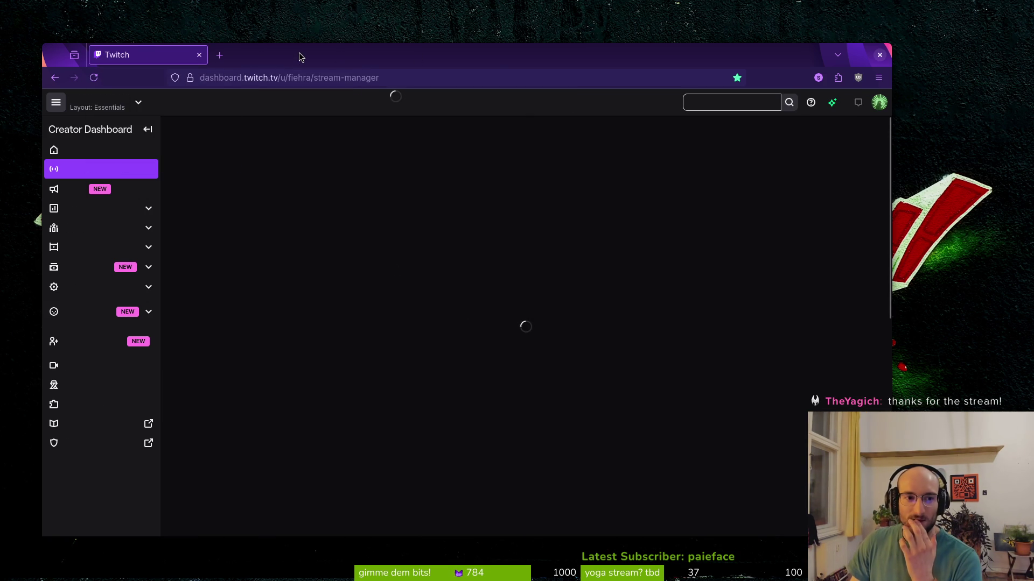
double_click(299, 52)
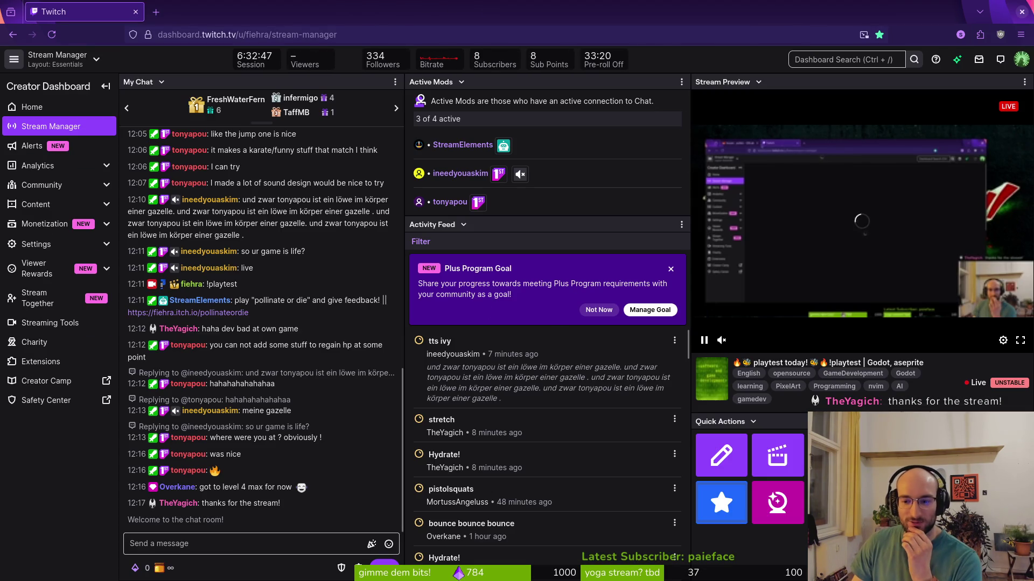
click(841, 409)
click(361, 396)
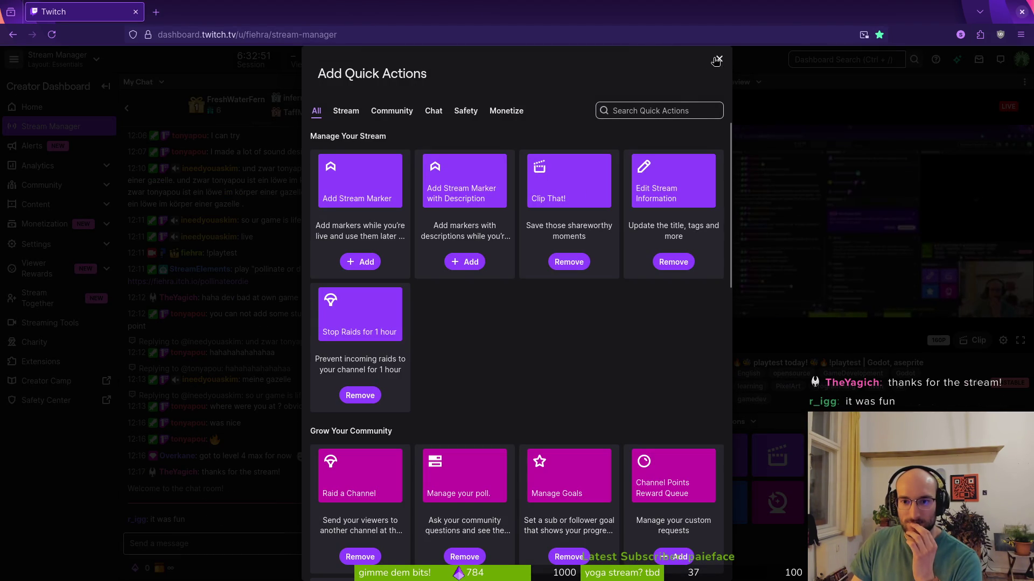
click(719, 58)
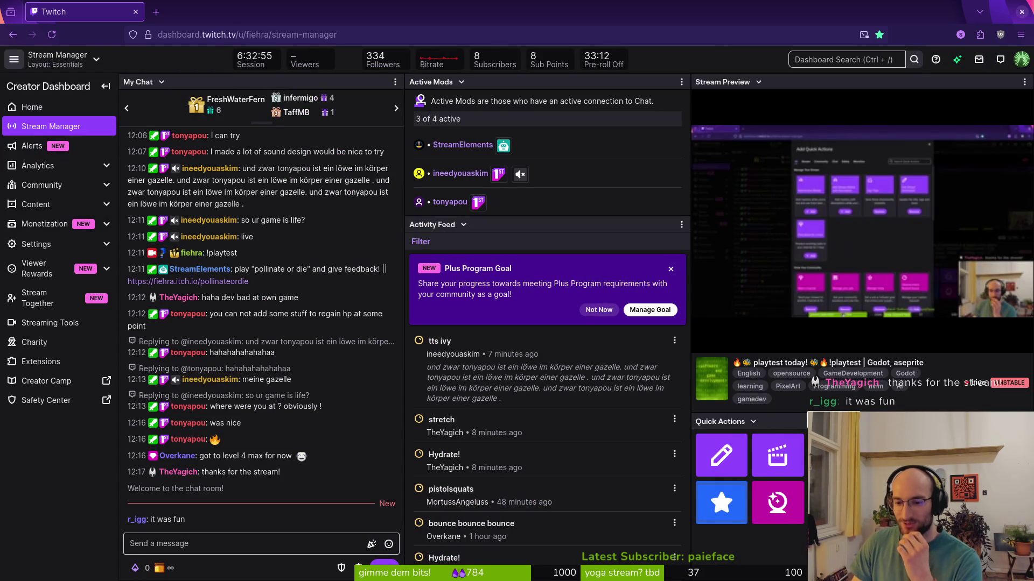
click(777, 502)
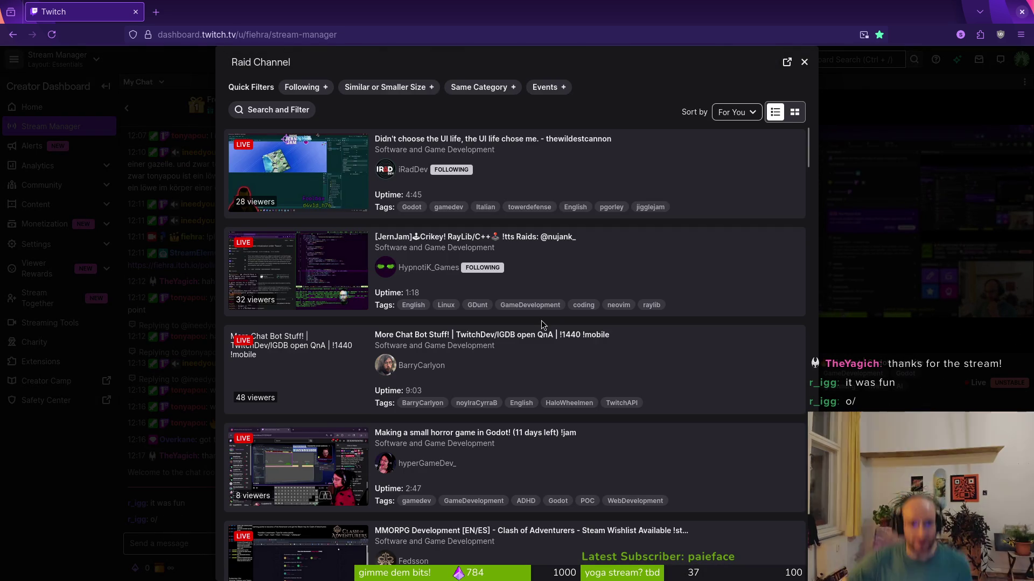
Step: Narrow the raid suggestions to followed channels in the same category
click(299, 88)
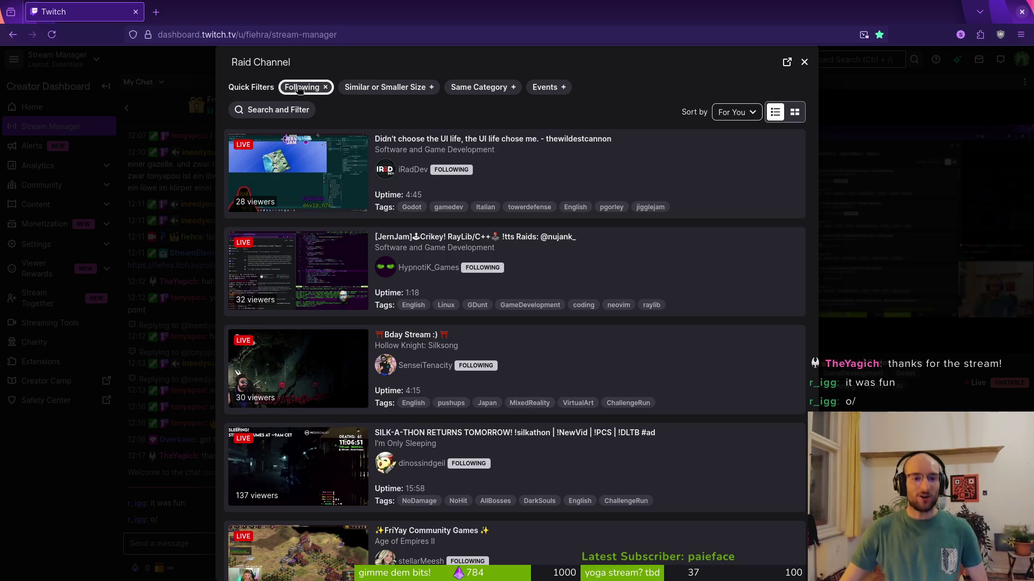
click(462, 88)
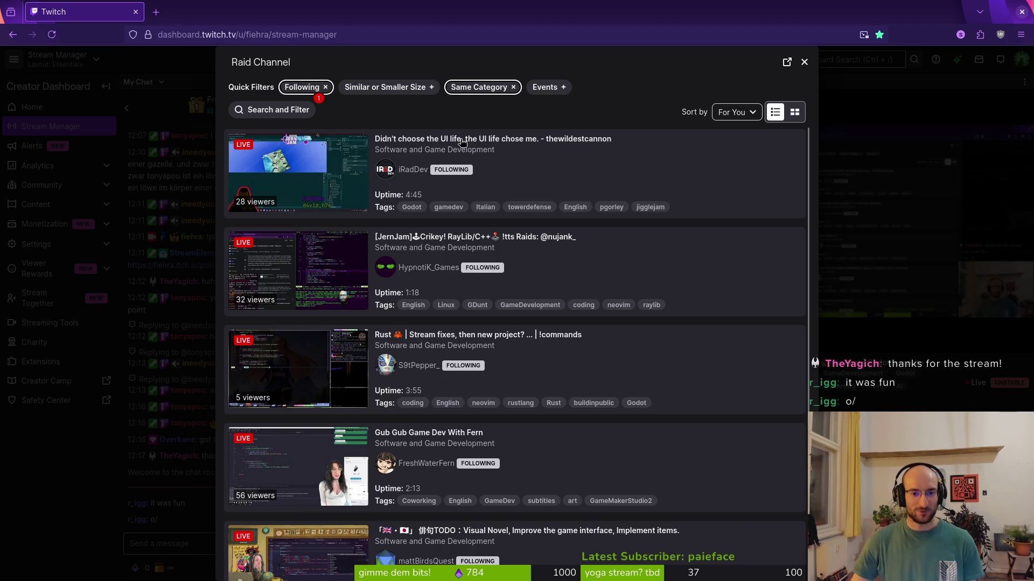
scroll(361, 473, down, 1)
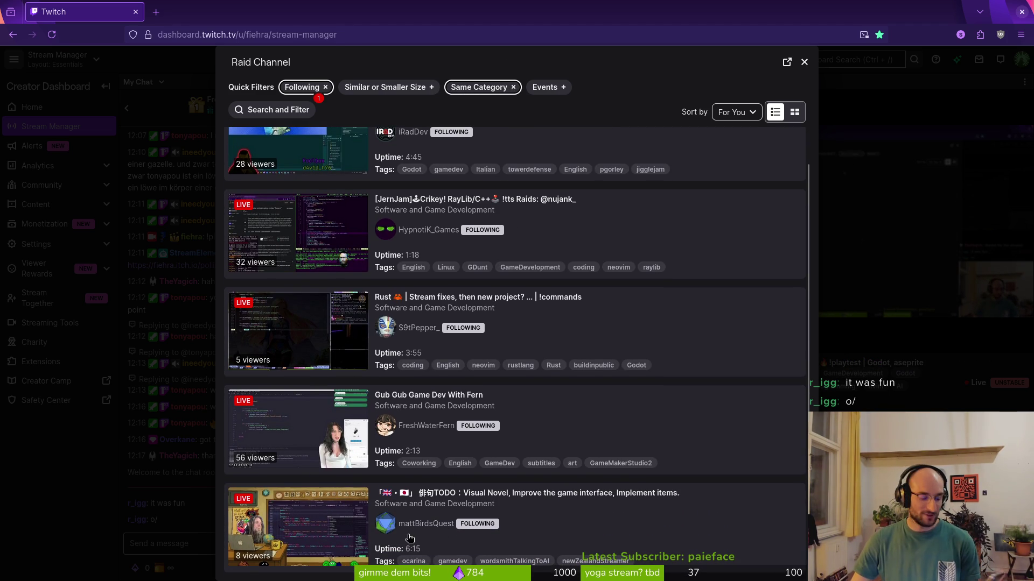
scroll(481, 312, up, 1)
scroll(440, 237, down, 1)
scroll(586, 351, up, 1)
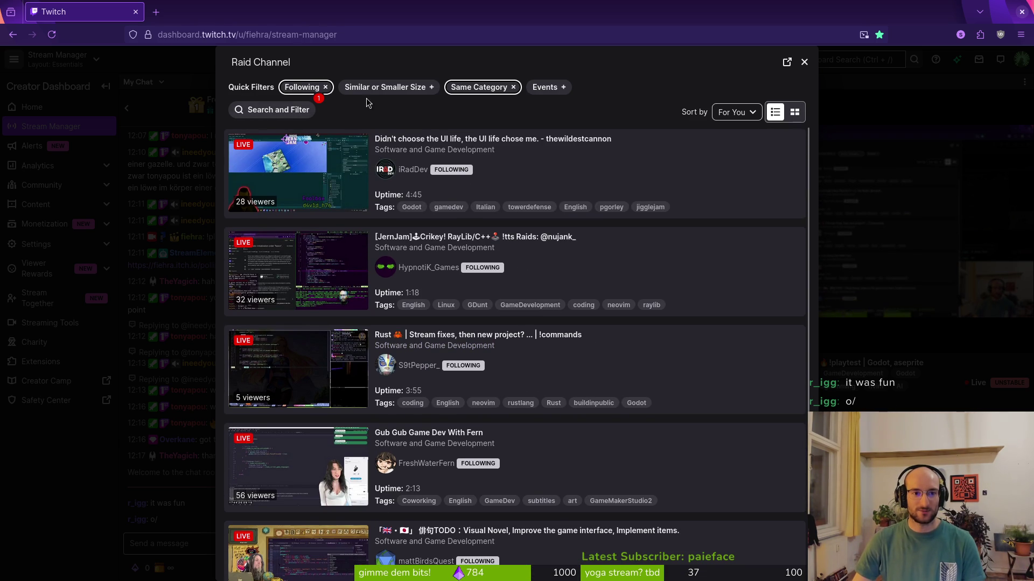
Step: Remove the Following filter and browse the live Software and Game Development streams
click(309, 87)
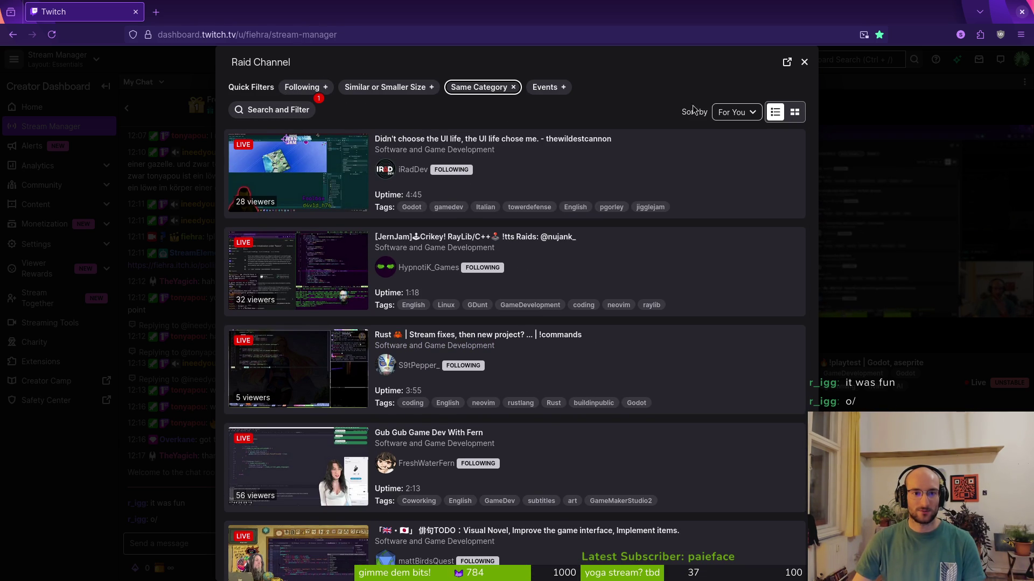
scroll(380, 284, down, 2)
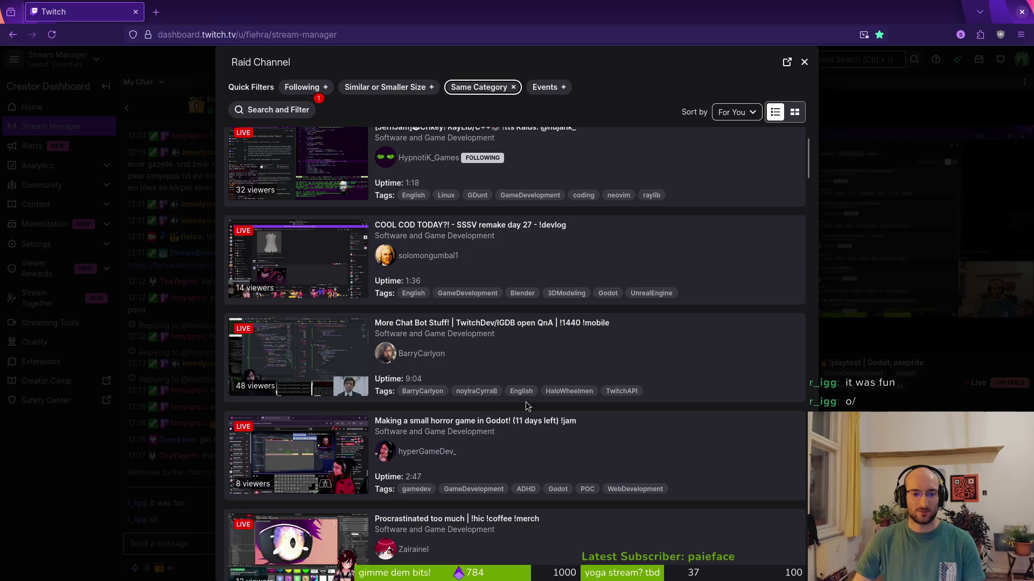
scroll(516, 418, down, 1)
scroll(516, 417, down, 3)
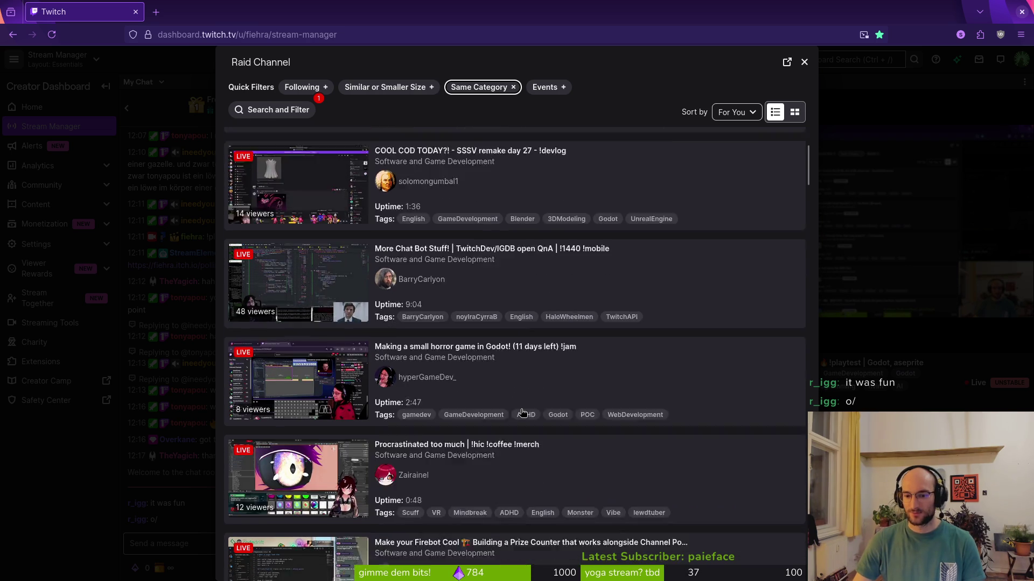
scroll(525, 413, down, 4)
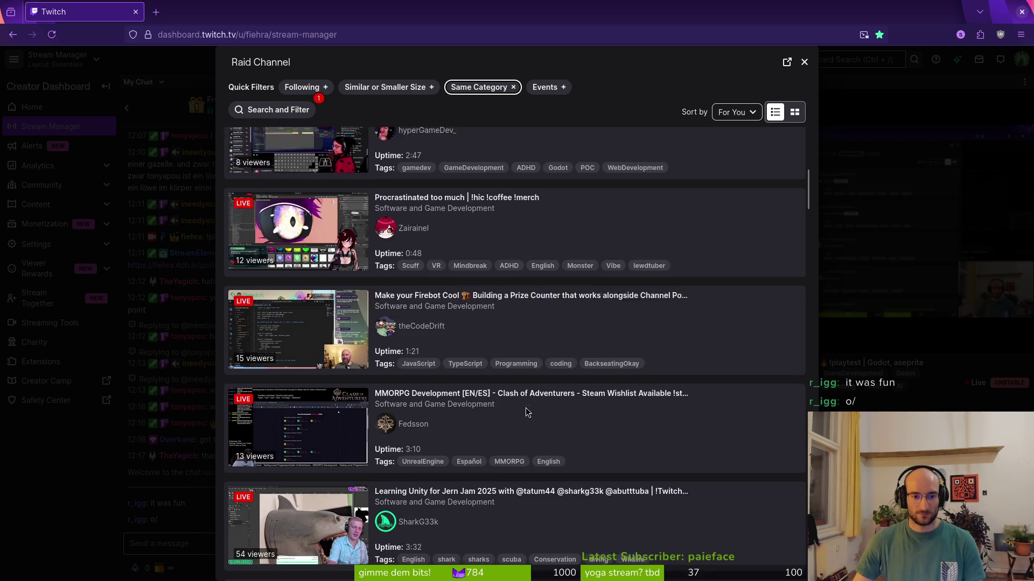
scroll(525, 412, down, 3)
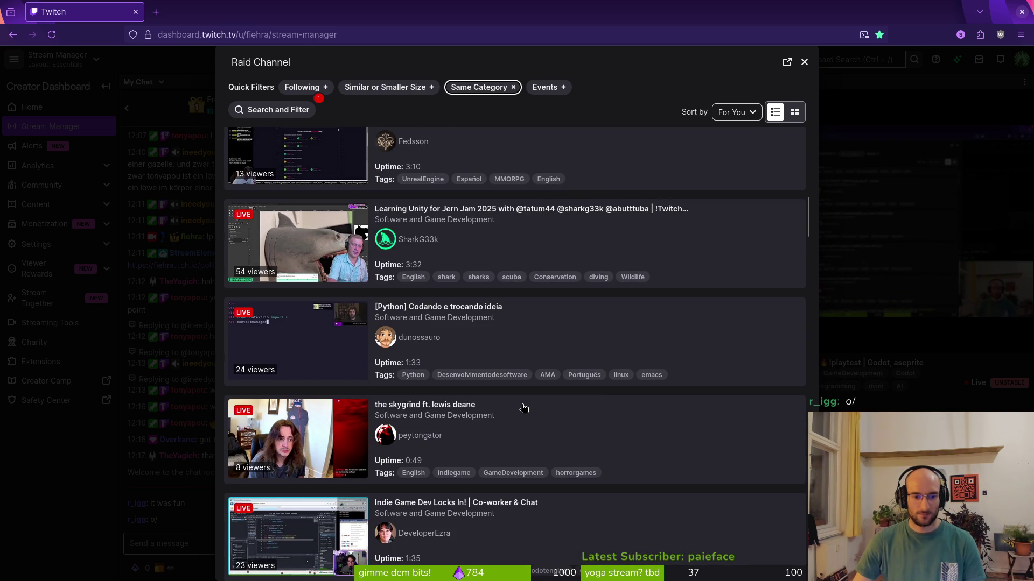
scroll(522, 411, down, 4)
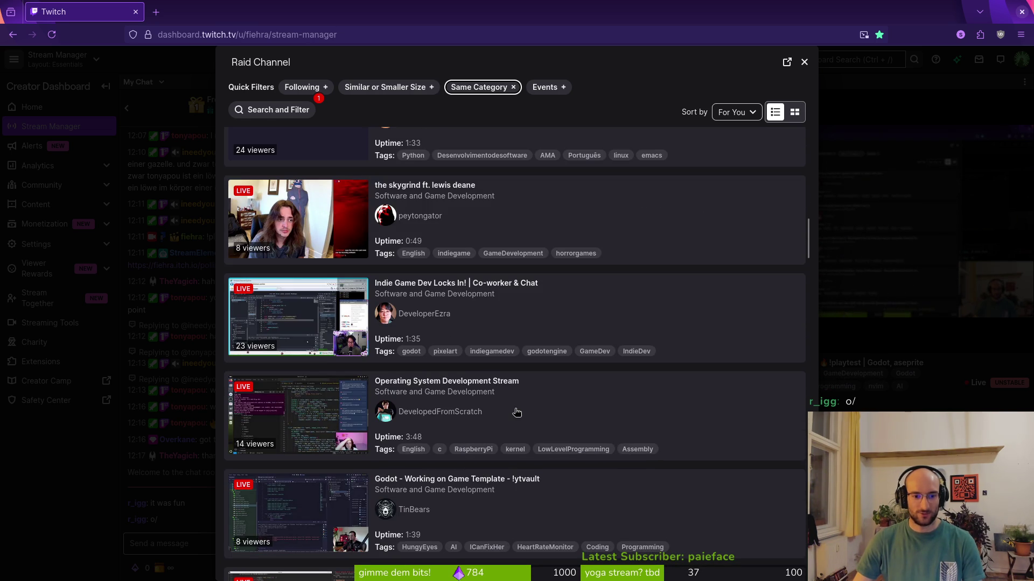
scroll(517, 413, down, 4)
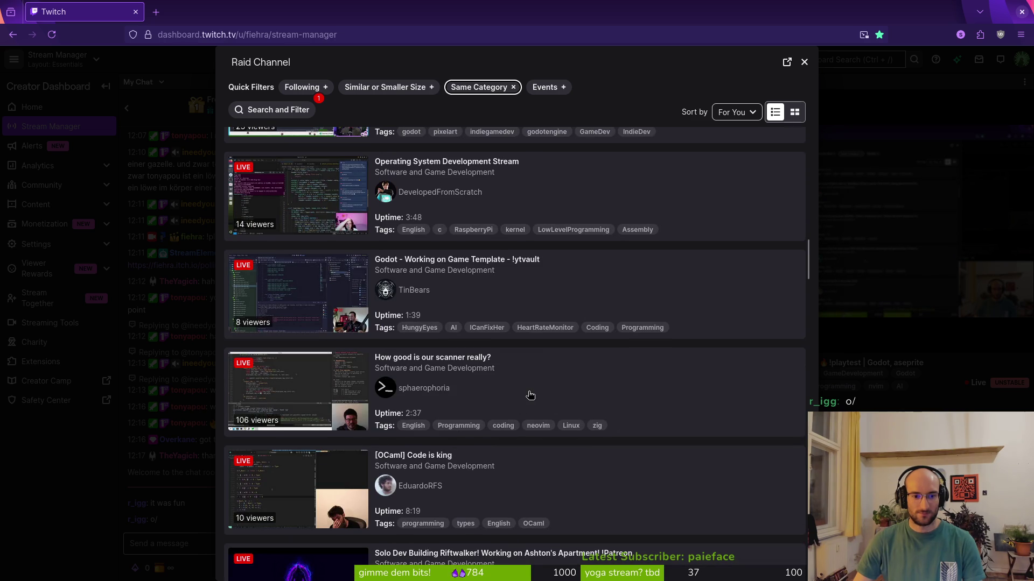
scroll(525, 399, down, 2)
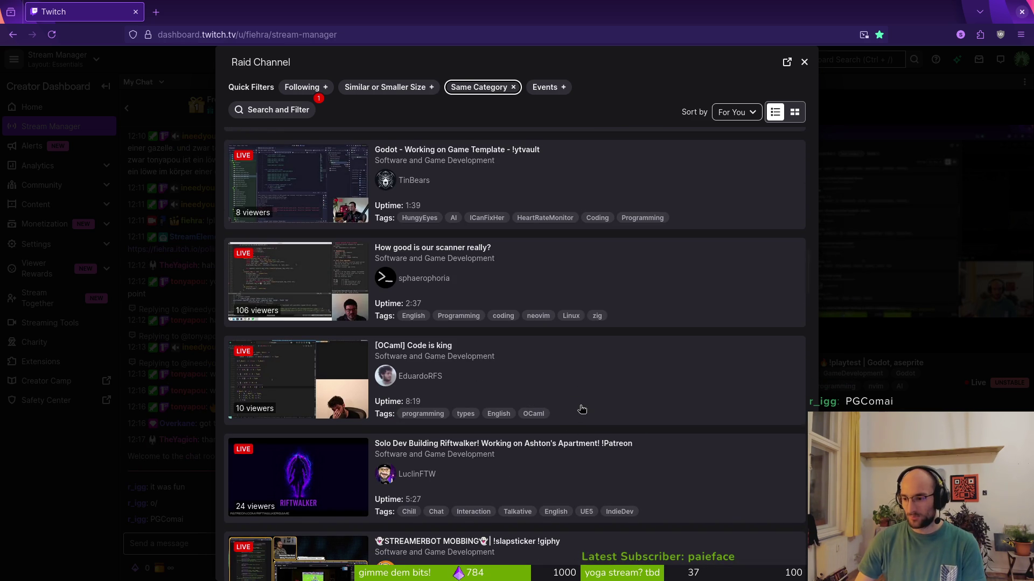
scroll(574, 372, up, 20)
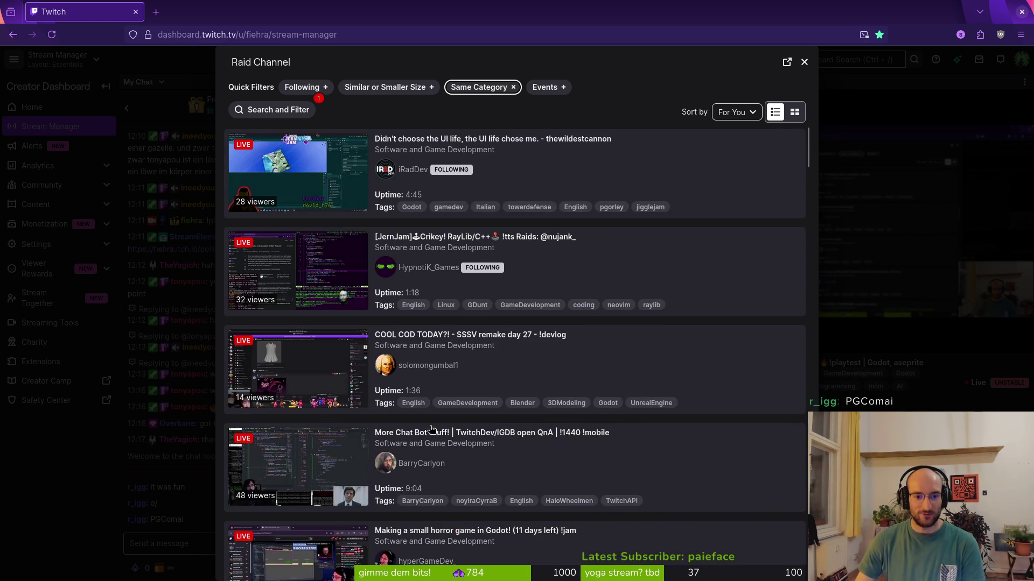
scroll(506, 444, down, 7)
scroll(482, 401, down, 2)
scroll(533, 393, down, 6)
scroll(530, 418, down, 8)
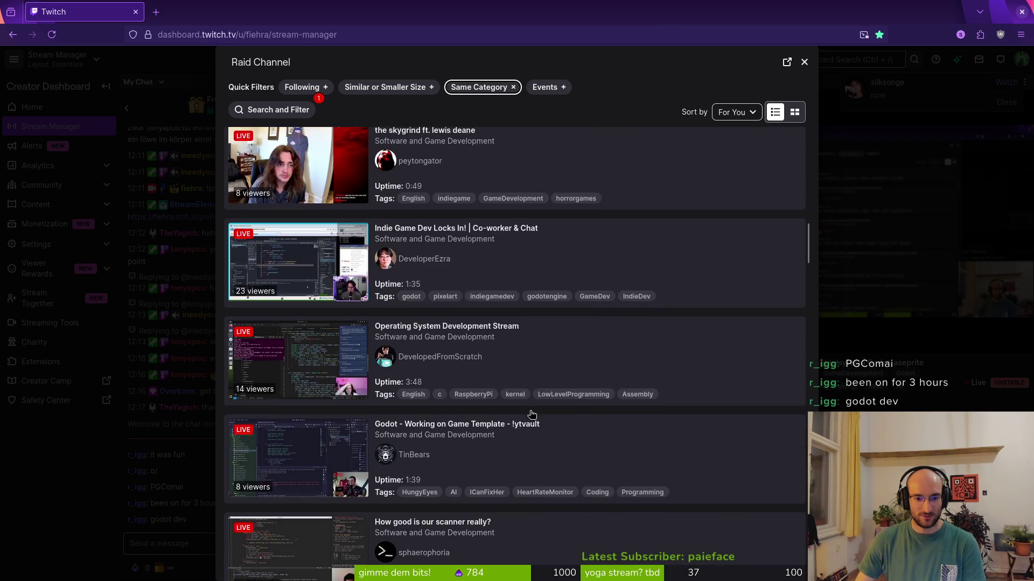
scroll(536, 393, down, 10)
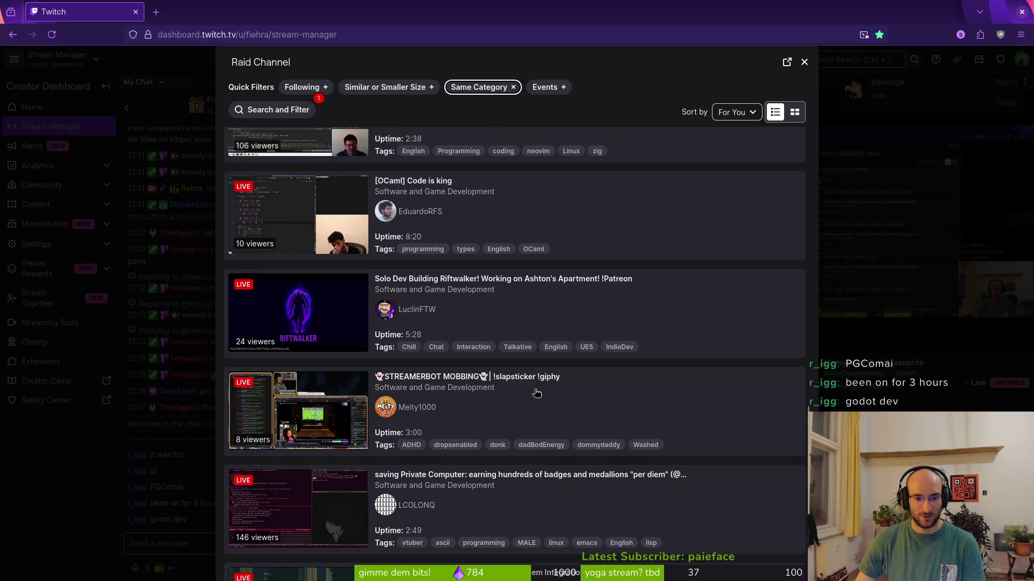
scroll(535, 393, down, 7)
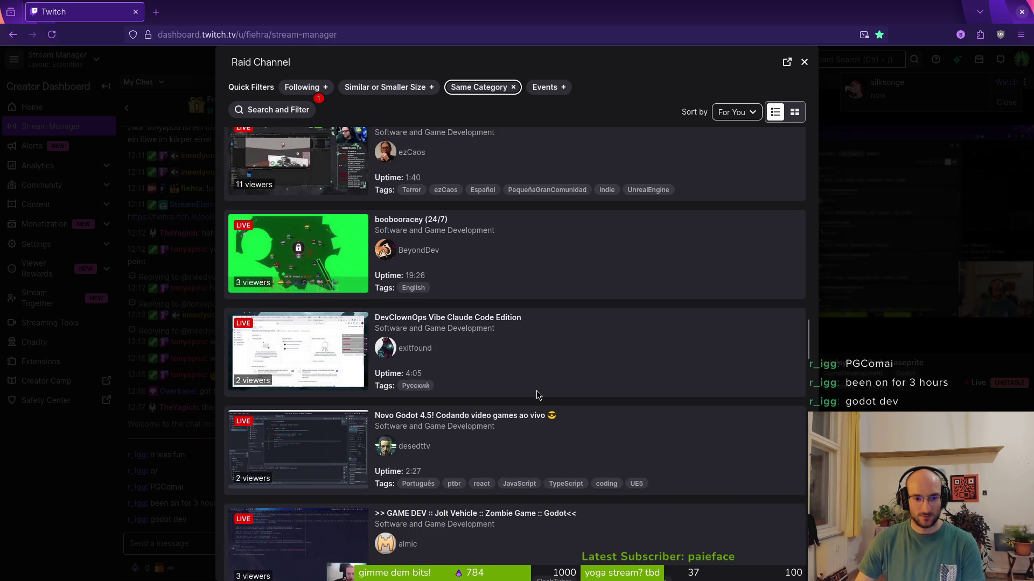